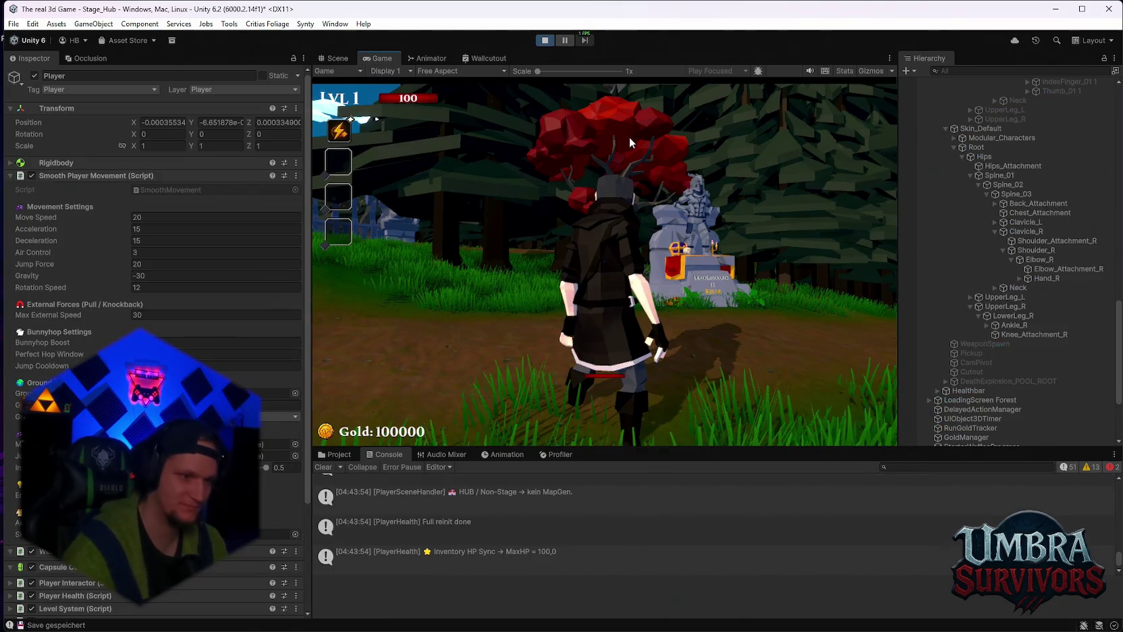
Run to the Get a Weapon shrine and equip the Kunai from the weapon book
key("w")
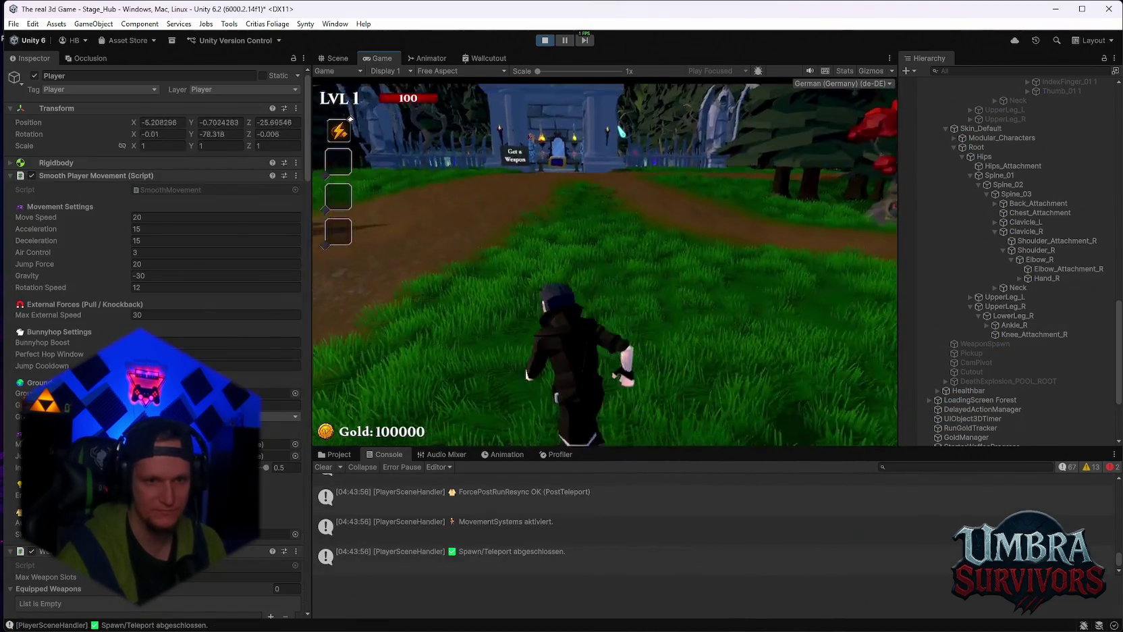
key("w")
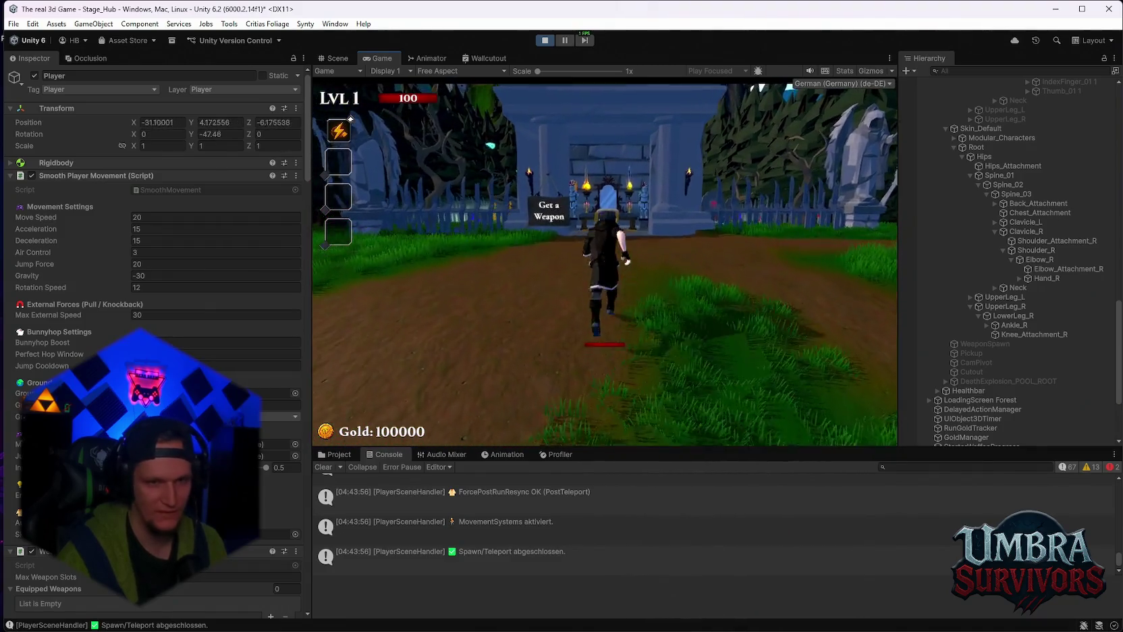
key("w")
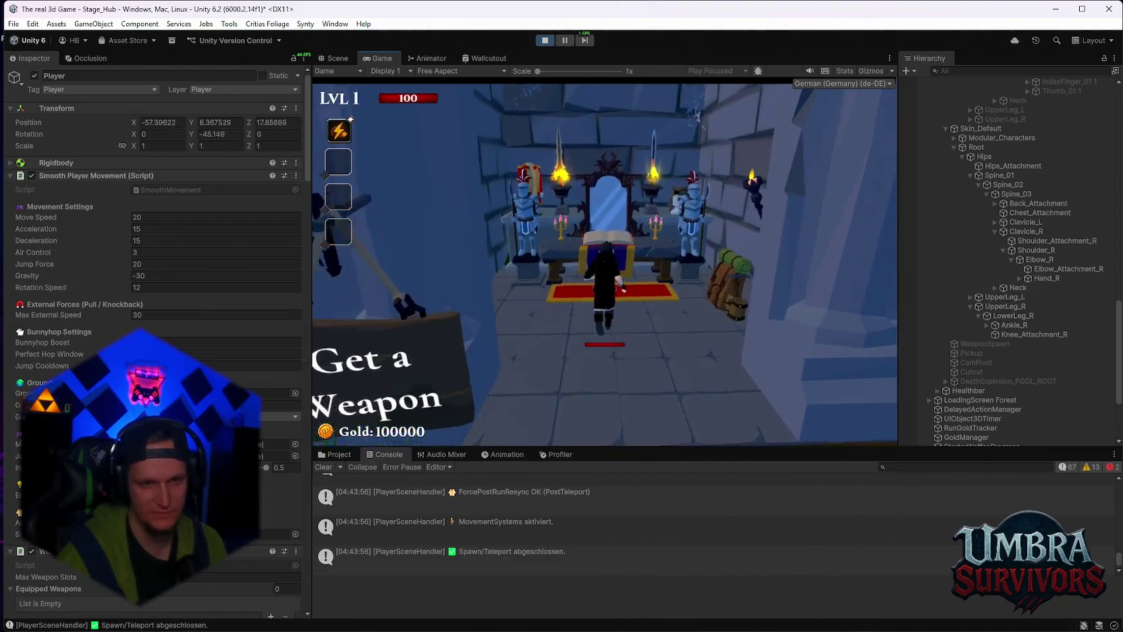
left_click(519, 233)
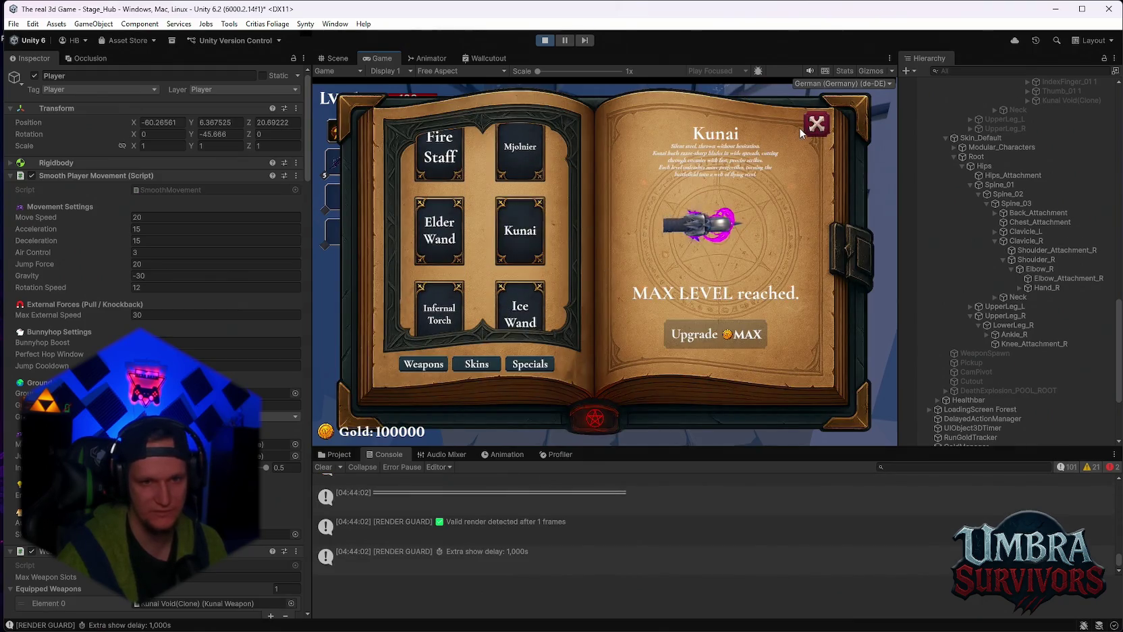
left_click(814, 125)
Walk back out of the shrine and pause the game
key("s")
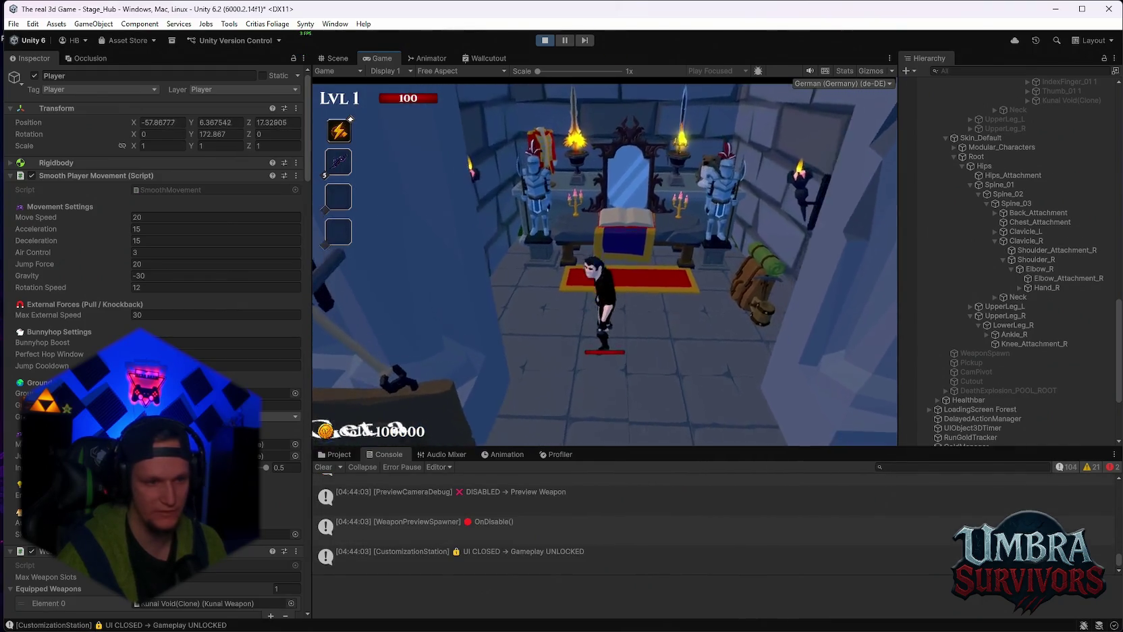
key("Escape")
scroll(1062, 353, "up", 4)
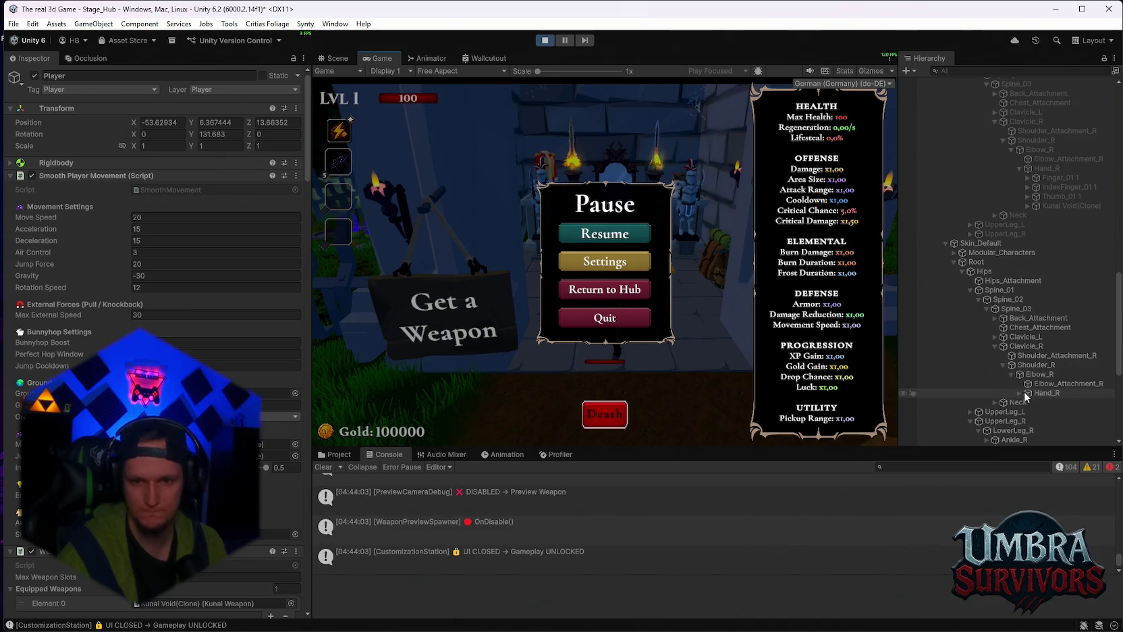
Scroll the Inspector to the Player's Weapon Inventory section
scroll(1029, 380, "down", 2)
scroll(206, 359, "down", 8)
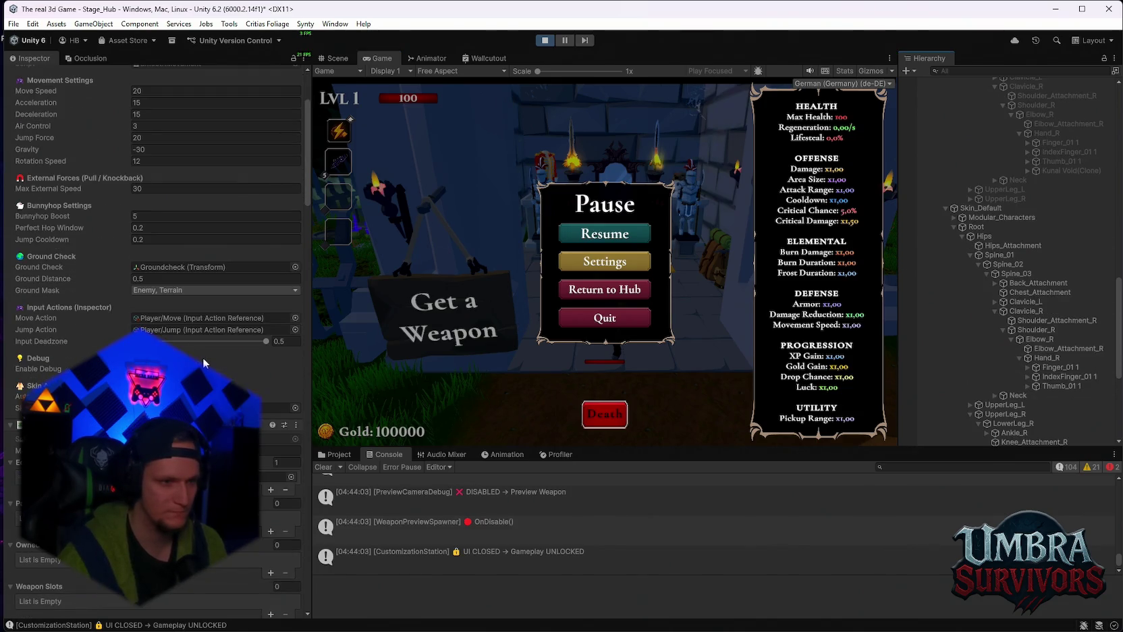
scroll(206, 360, "down", 9)
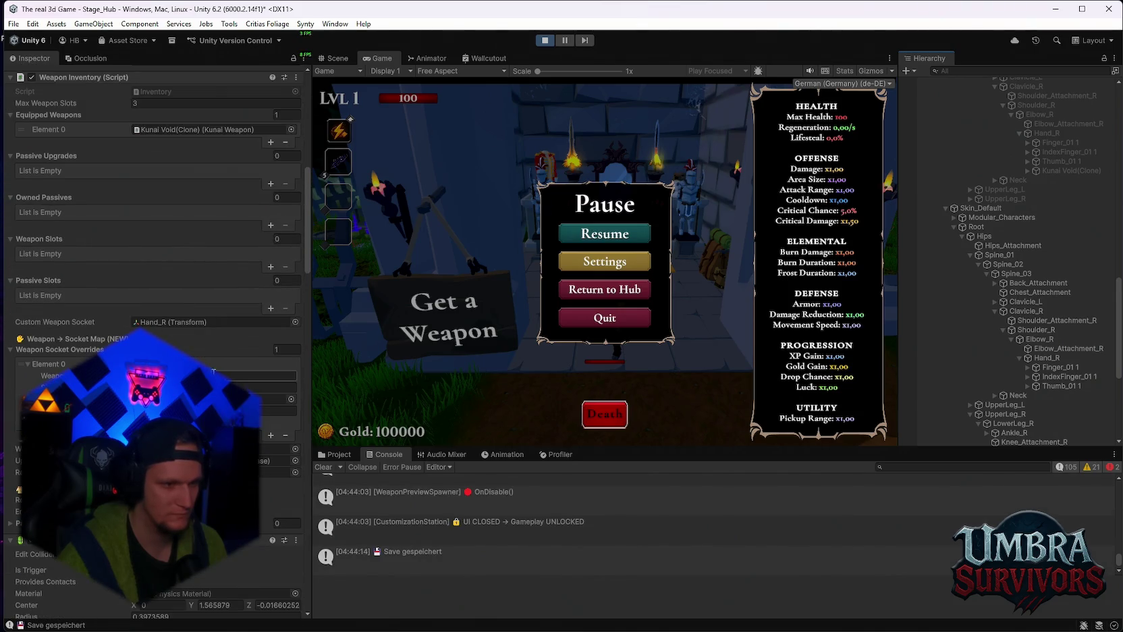
scroll(214, 370, "up", 2)
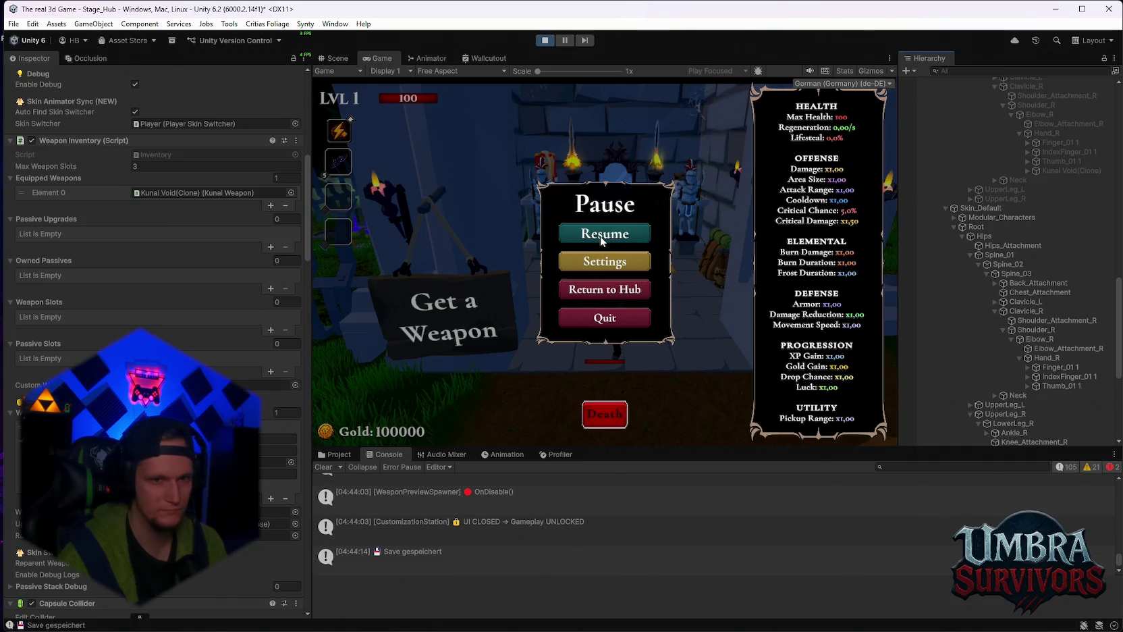
Resume the game and switch the equipped weapon to the Ice Wand in the weapon book
key("Escape")
key("e")
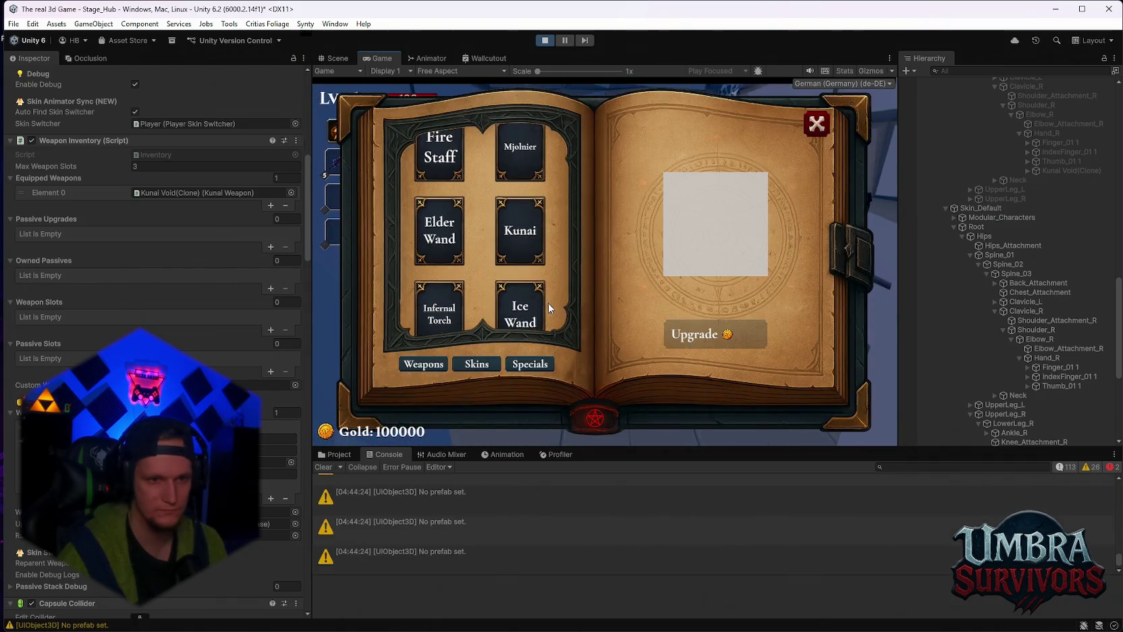
scroll(548, 303, "down", 1)
left_click(515, 268)
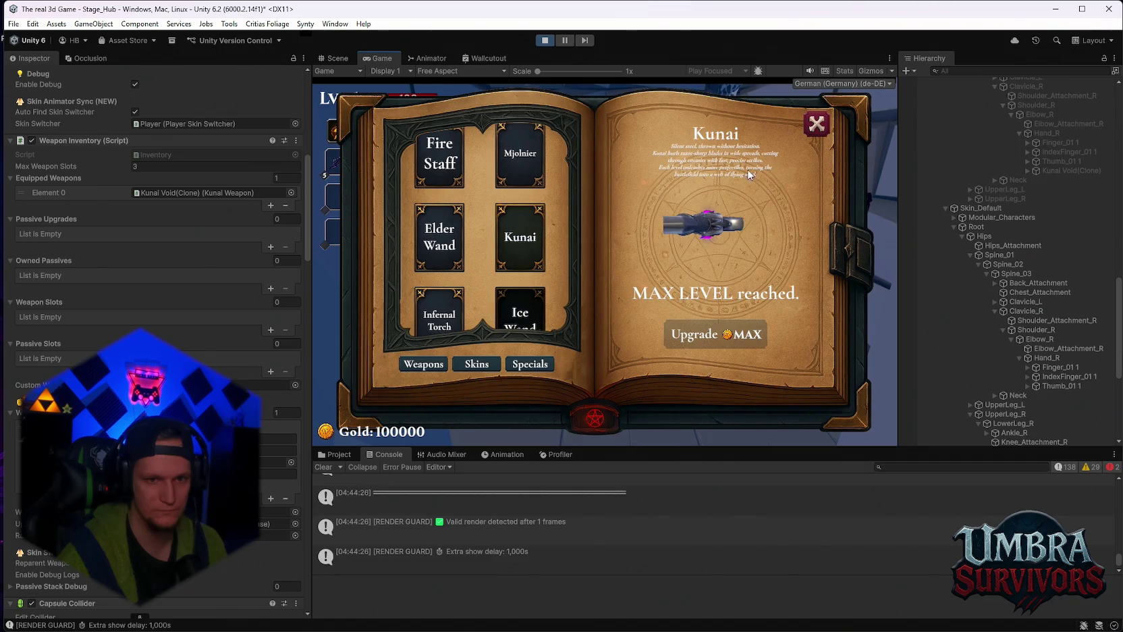
left_click(520, 310)
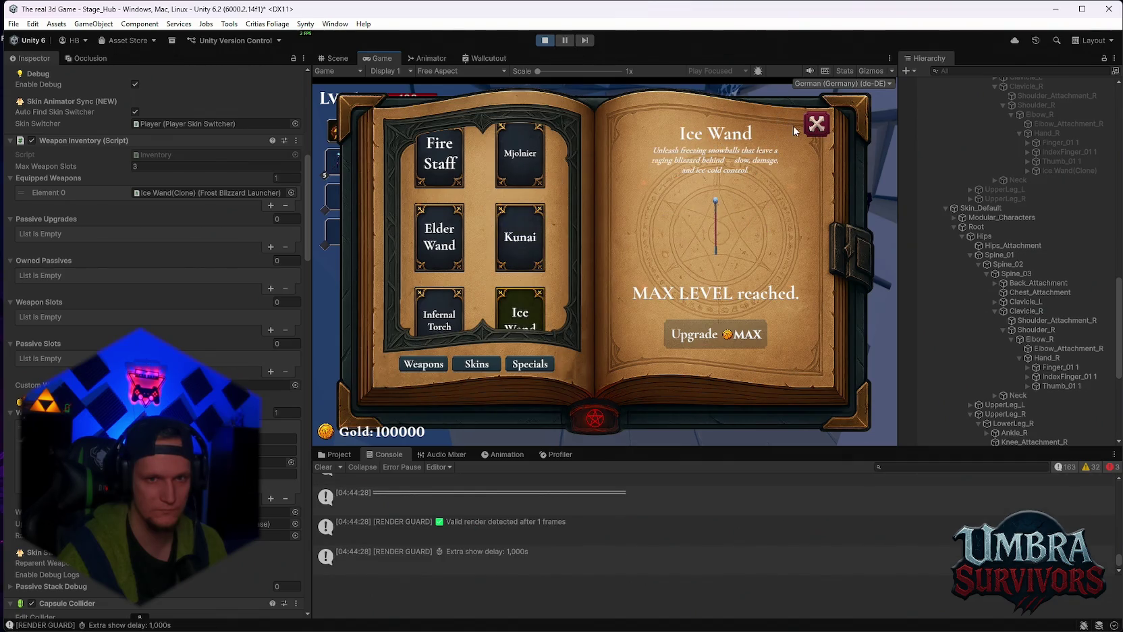
left_click(817, 123)
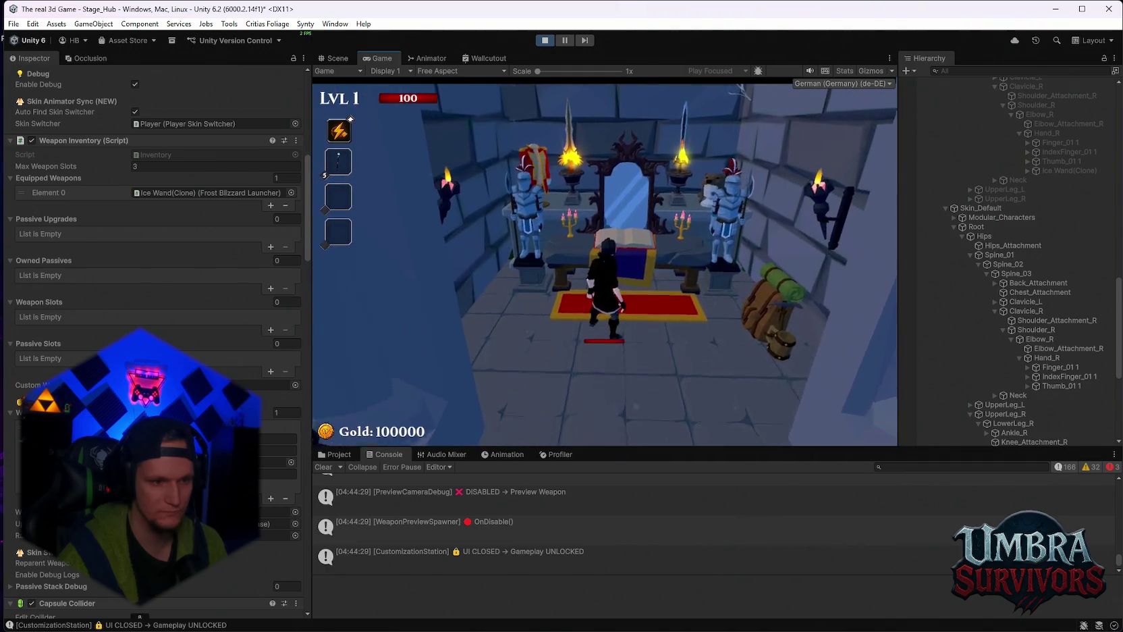
Reopen the weapon book, preview the Kunai, and equip the Ice Wand again
key("e")
left_click(533, 246)
left_click(534, 300)
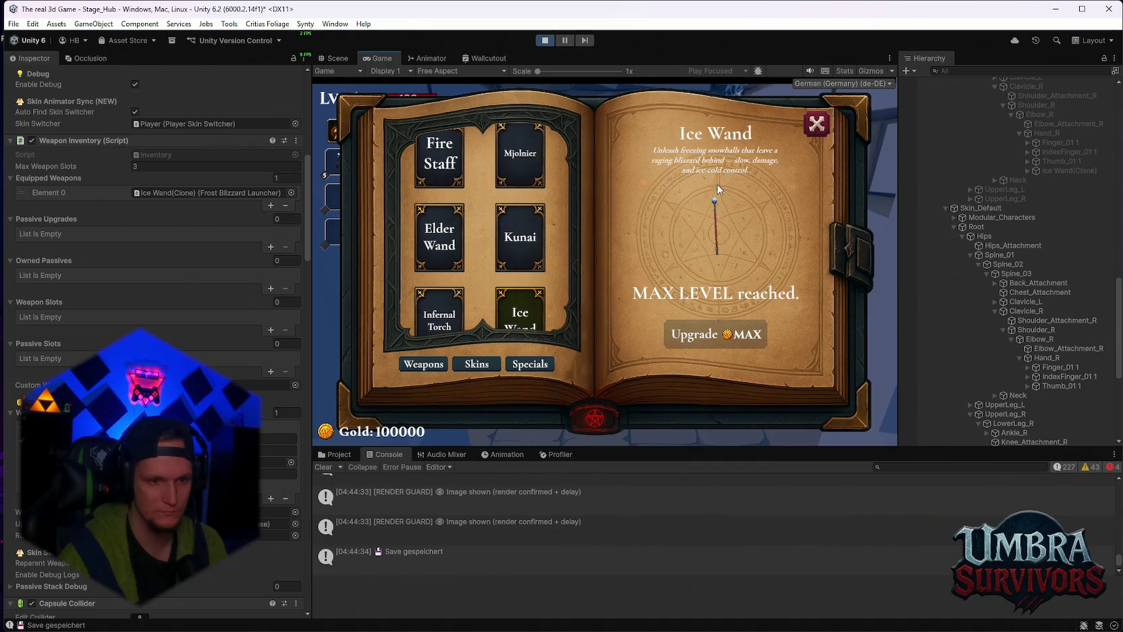
left_click(817, 123)
Walk the player around outside the altar, then pause the game
key("s")
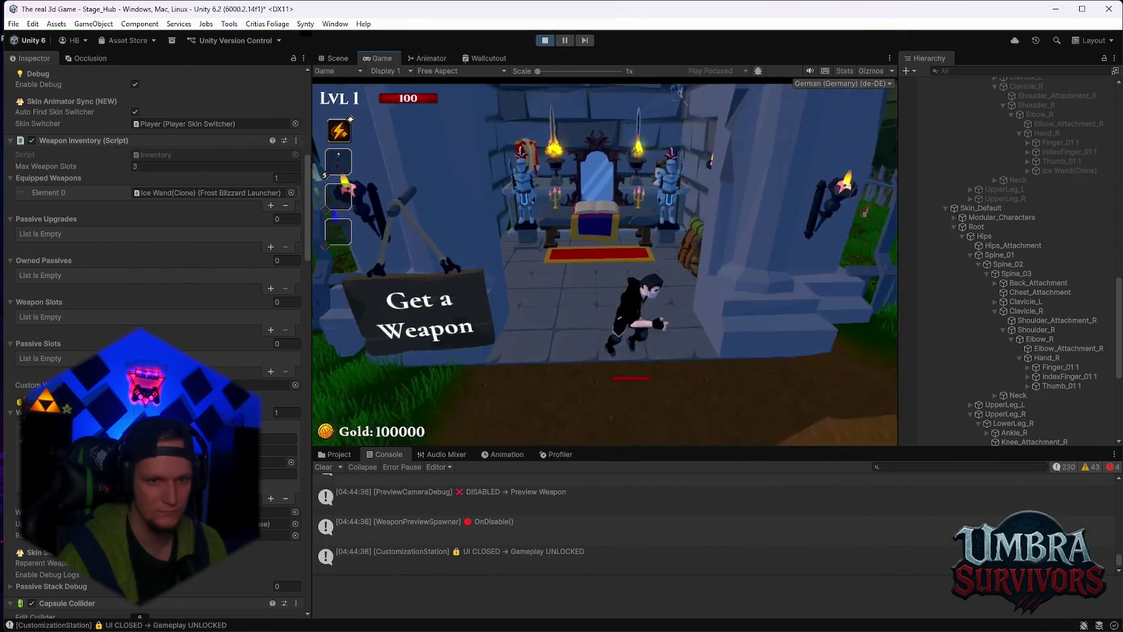
key("w")
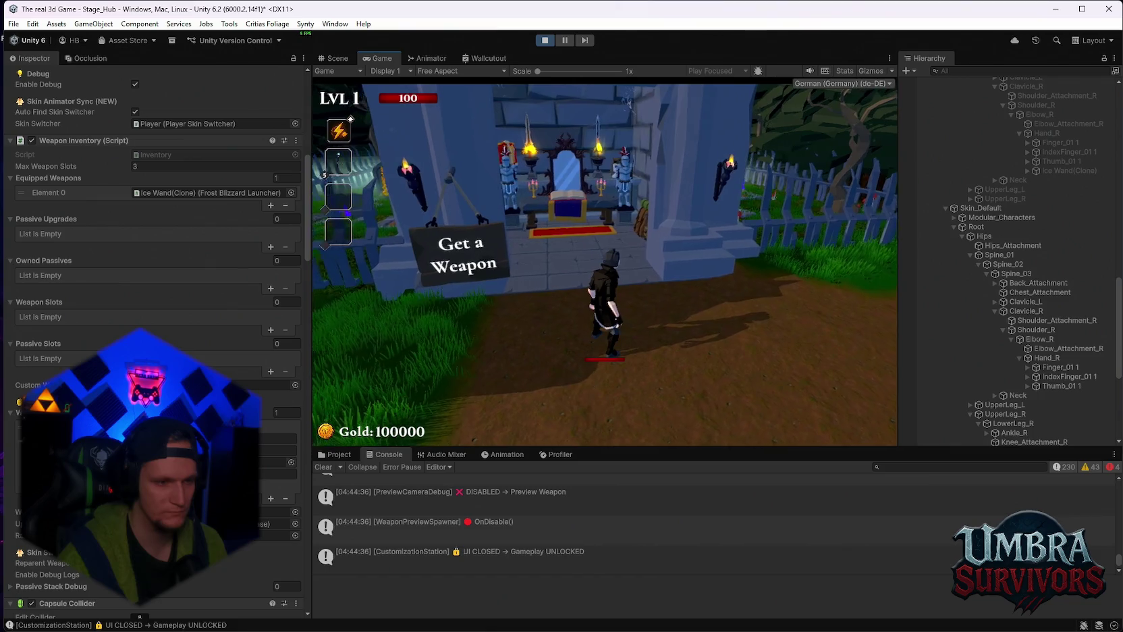
key("s")
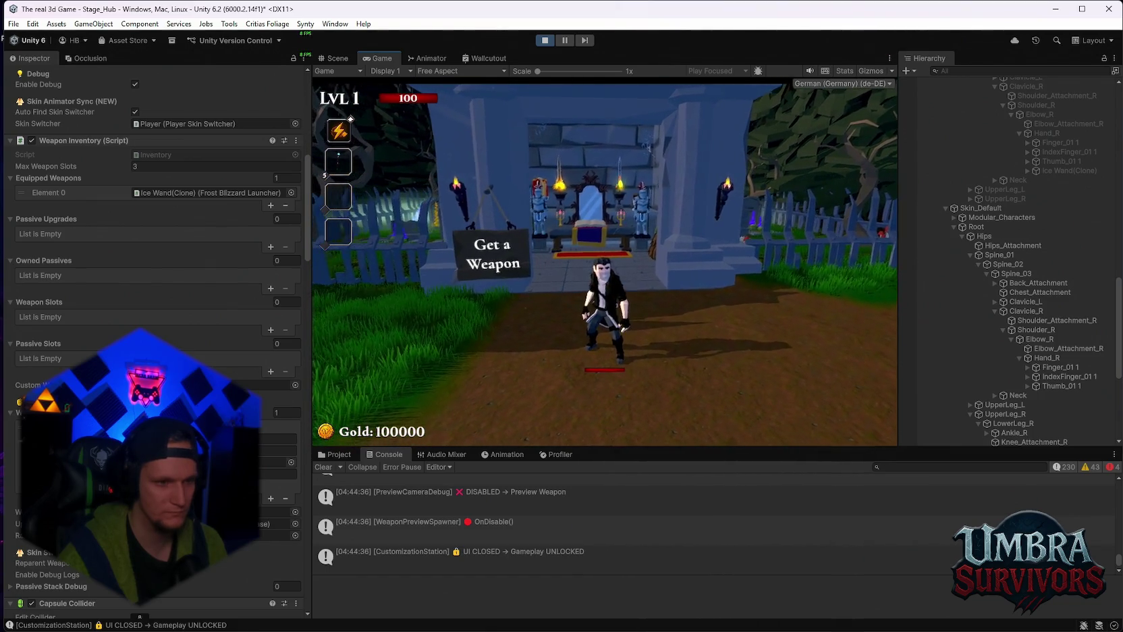
key("Escape")
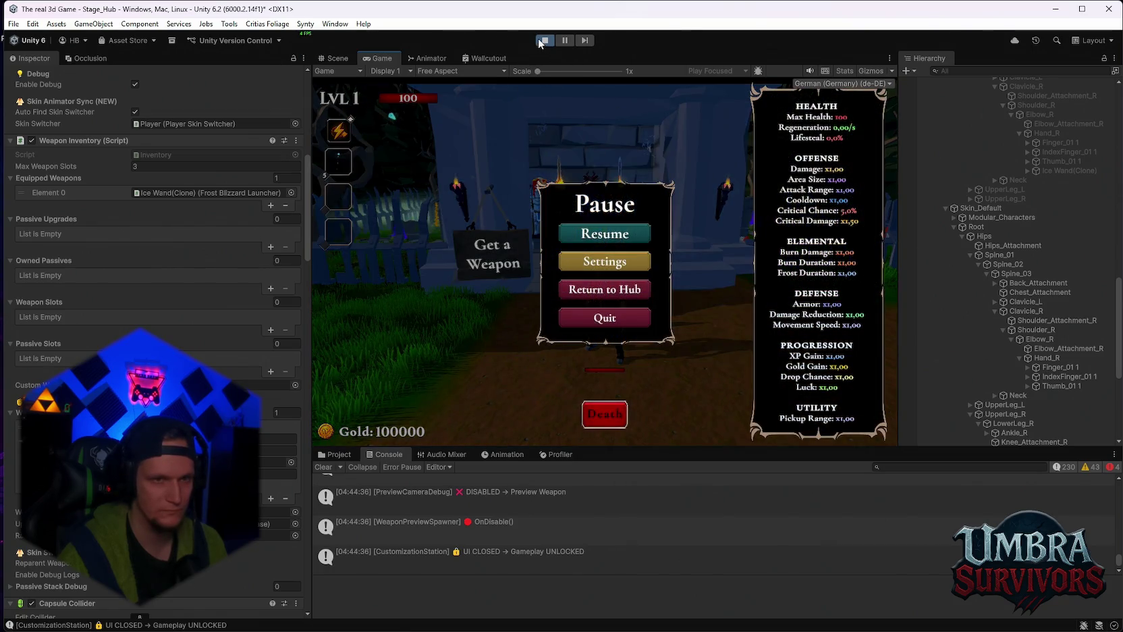
Set the Hand_R socket override's Weapon ID to 'Kunai' and resume the game
left_click(278, 439)
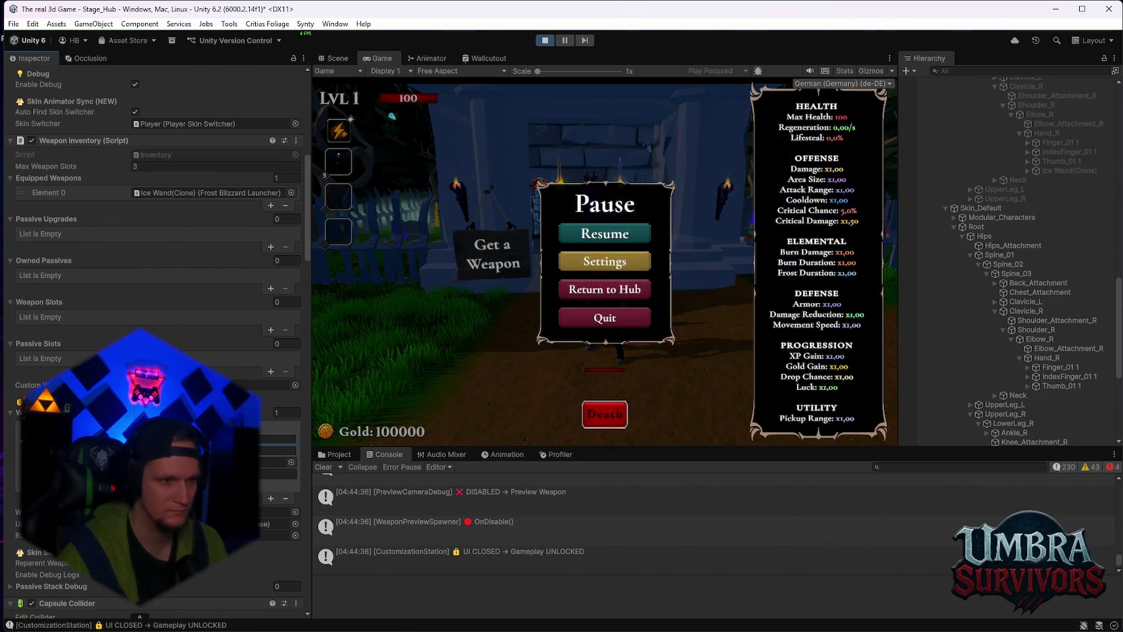
scroll(155, 270, "down", 10)
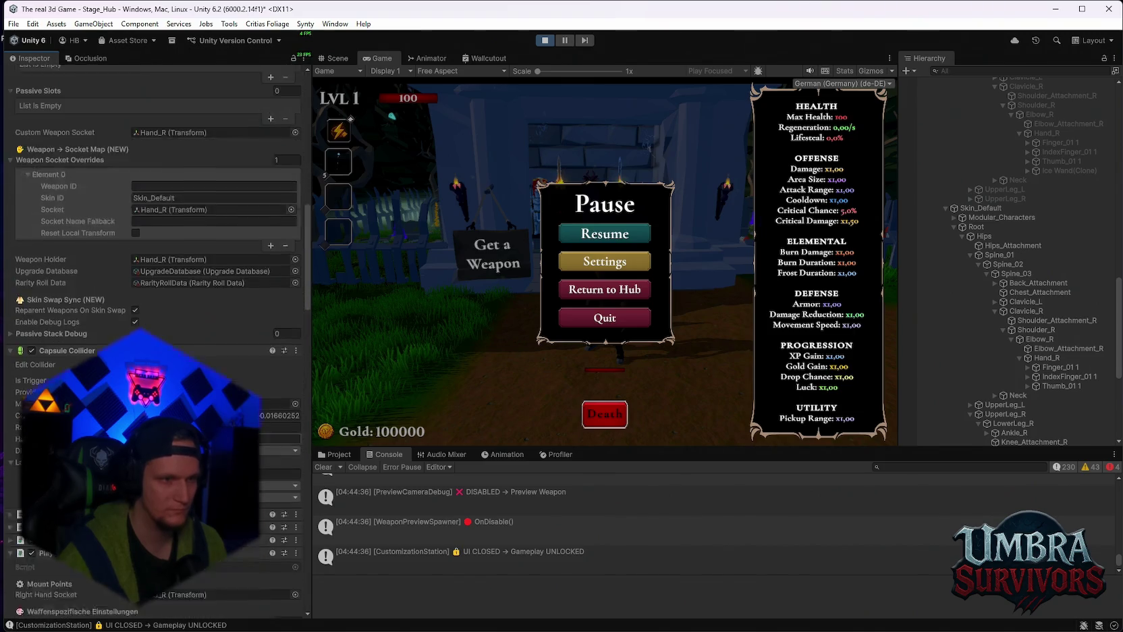
scroll(148, 315, "up", 5)
left_click(147, 312)
type("Kunai")
left_click(595, 236)
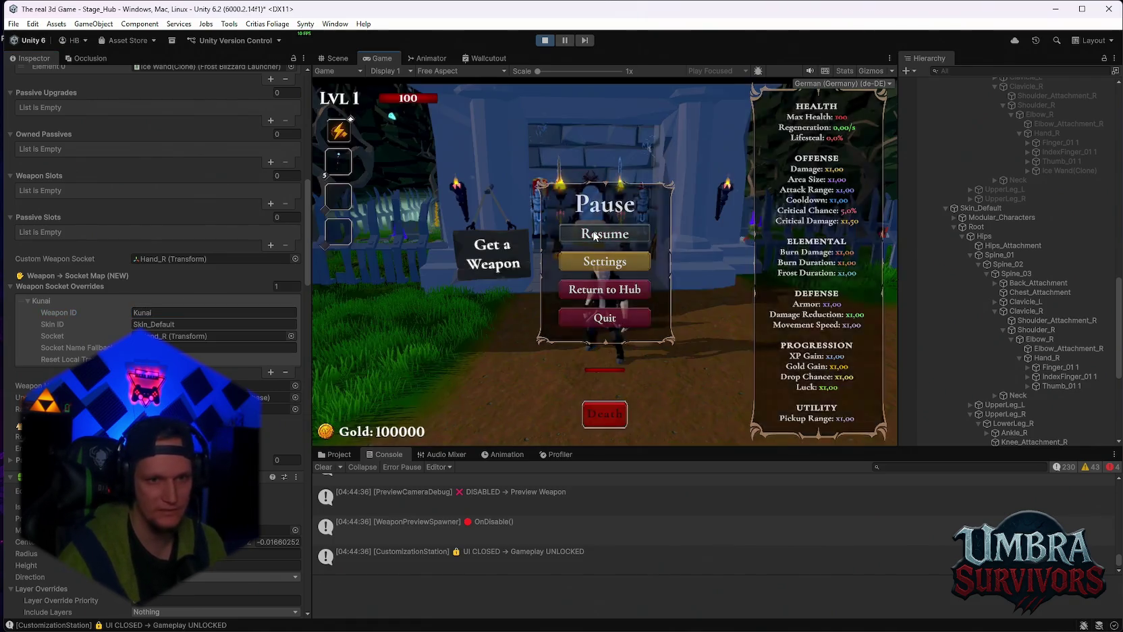
Re-equip the Kunai from the weapon book and walk around, briefly pausing and resuming
key("w")
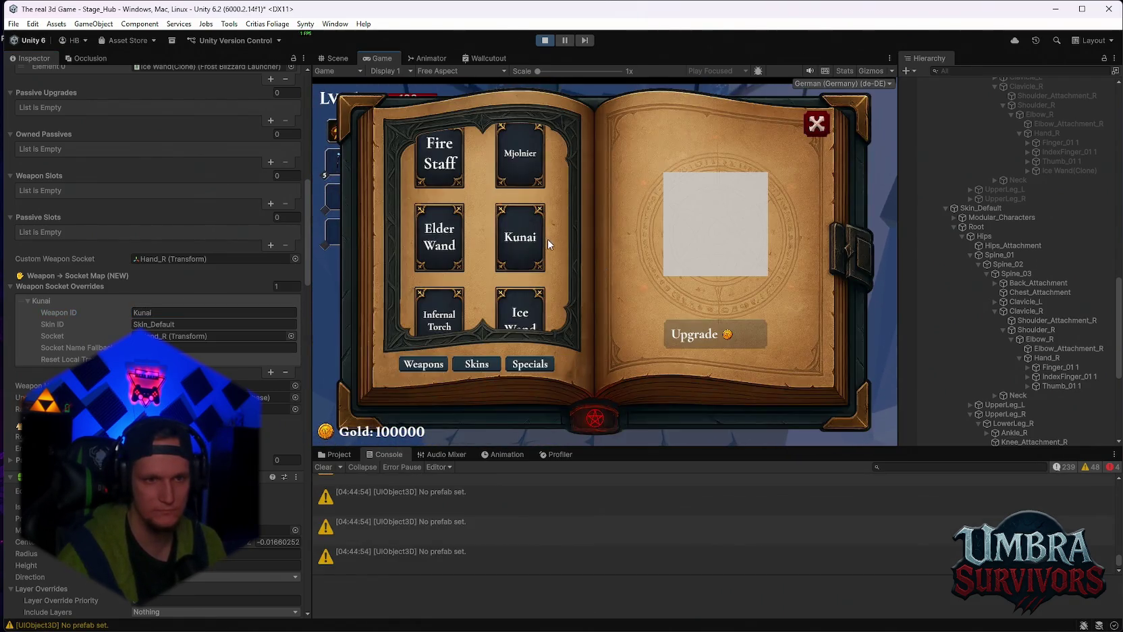
left_click(525, 243)
key("Escape")
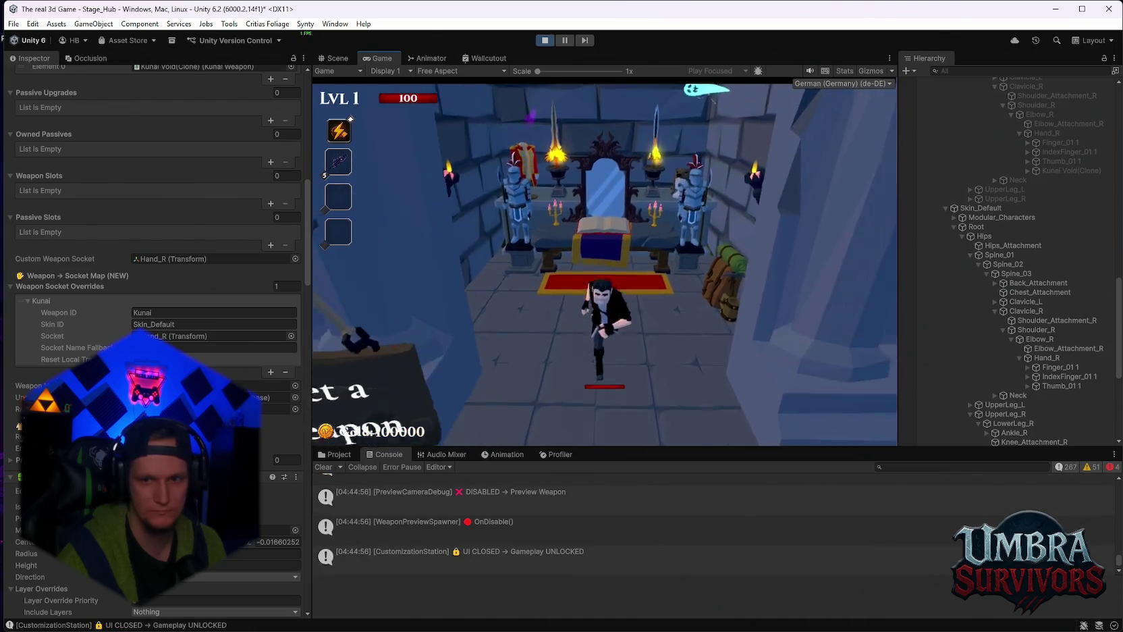
key("s")
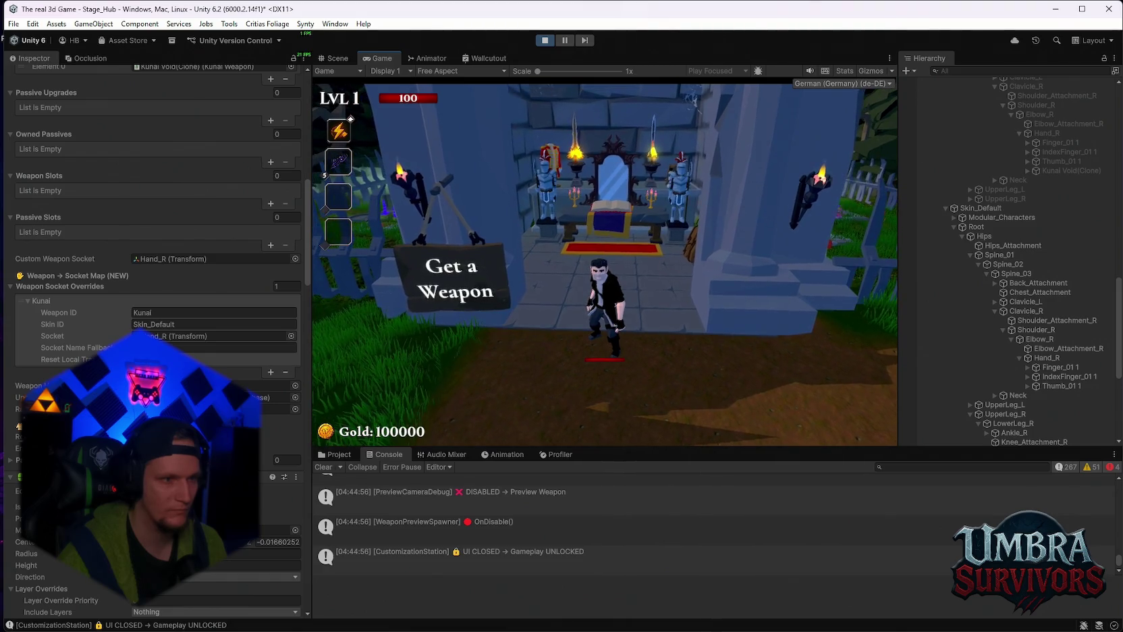
key("Escape")
left_click(610, 234)
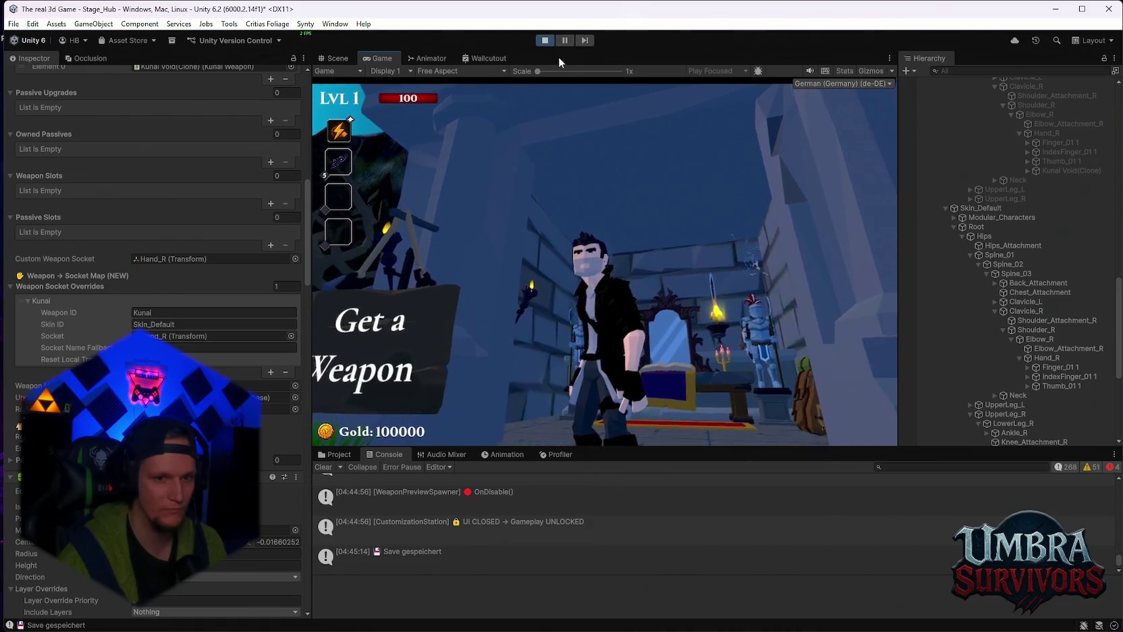
Stop play mode and paste 'Kunai' into the override's Weapon ID
left_click(545, 42)
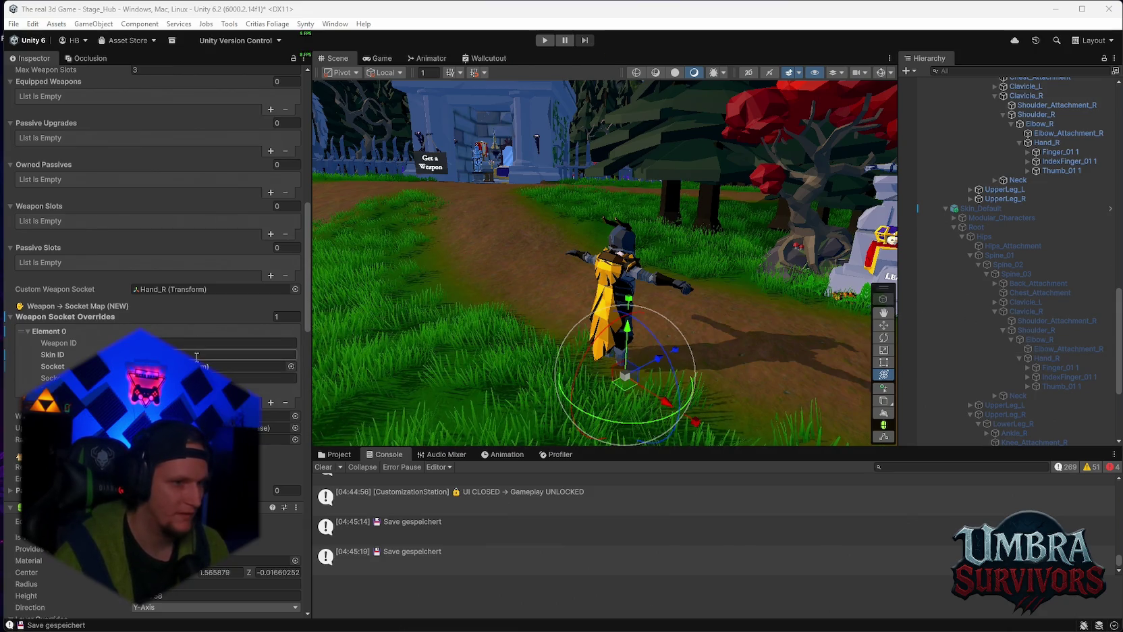
left_click(167, 342)
type("Kunai")
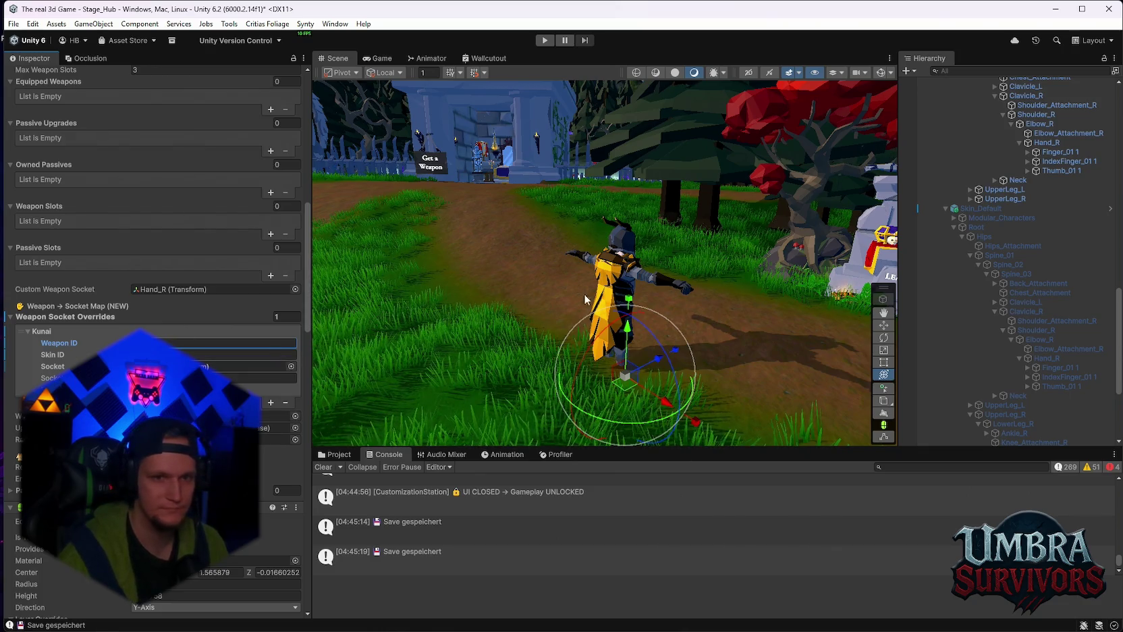
Deactivate Skin_Beta and activate Skin_Default in the Hierarchy, then enter play mode
scroll(1021, 228, "up", 10)
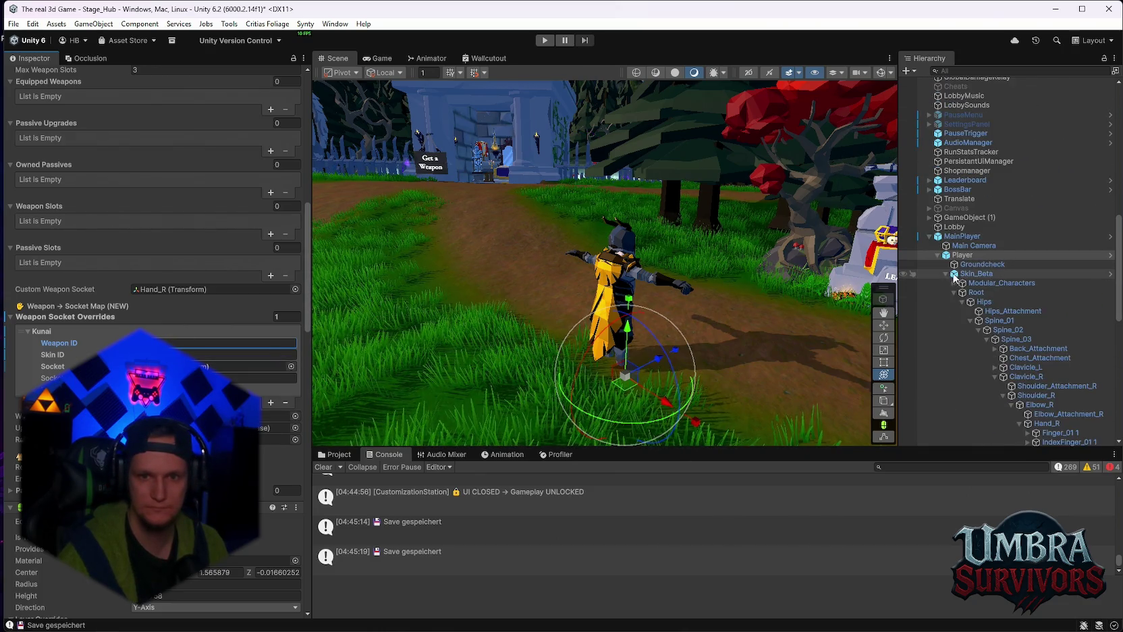
left_click(954, 275)
left_click(945, 273)
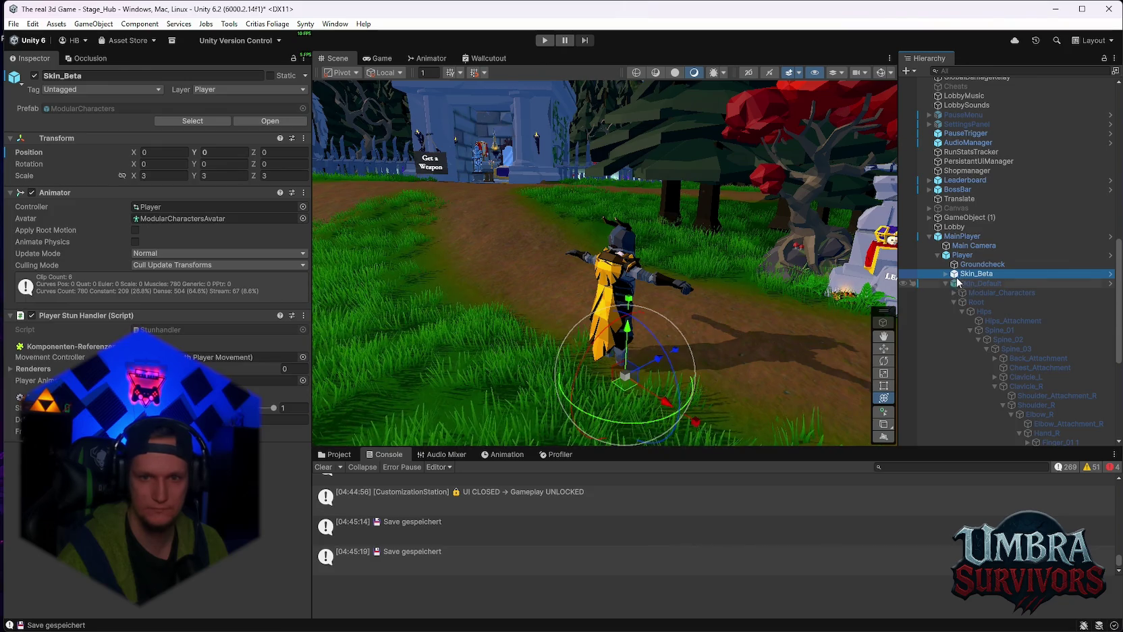
left_click(34, 75)
key("Down")
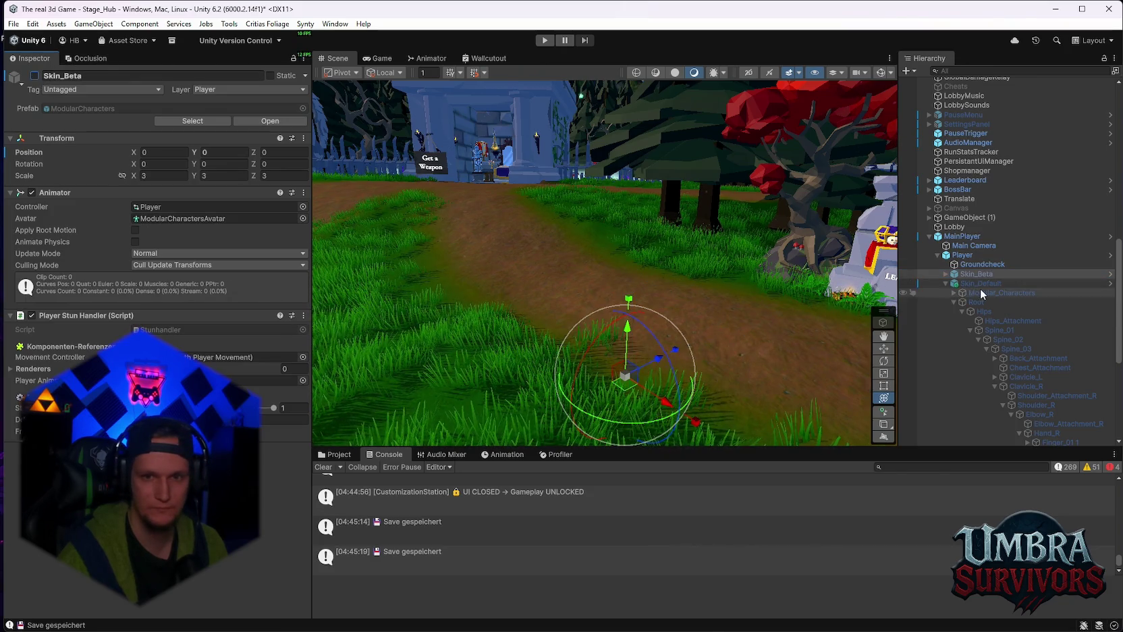
left_click(34, 76)
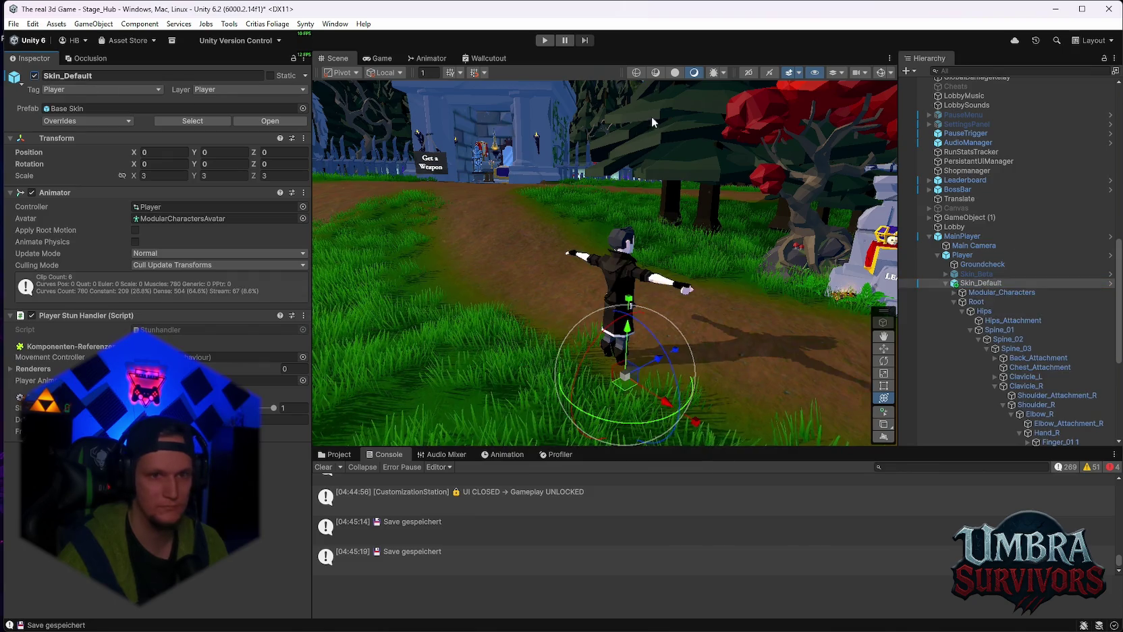
left_click(544, 39)
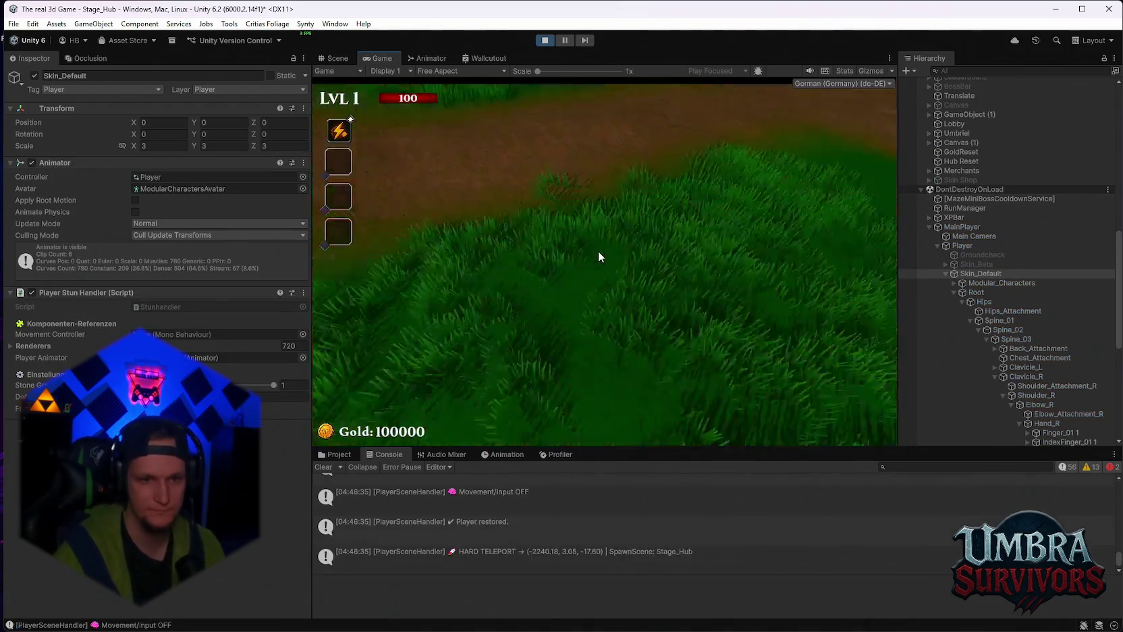
Run to the Get a Weapon shrine, equip the Kunai, and pause the game
key("w")
key("w")
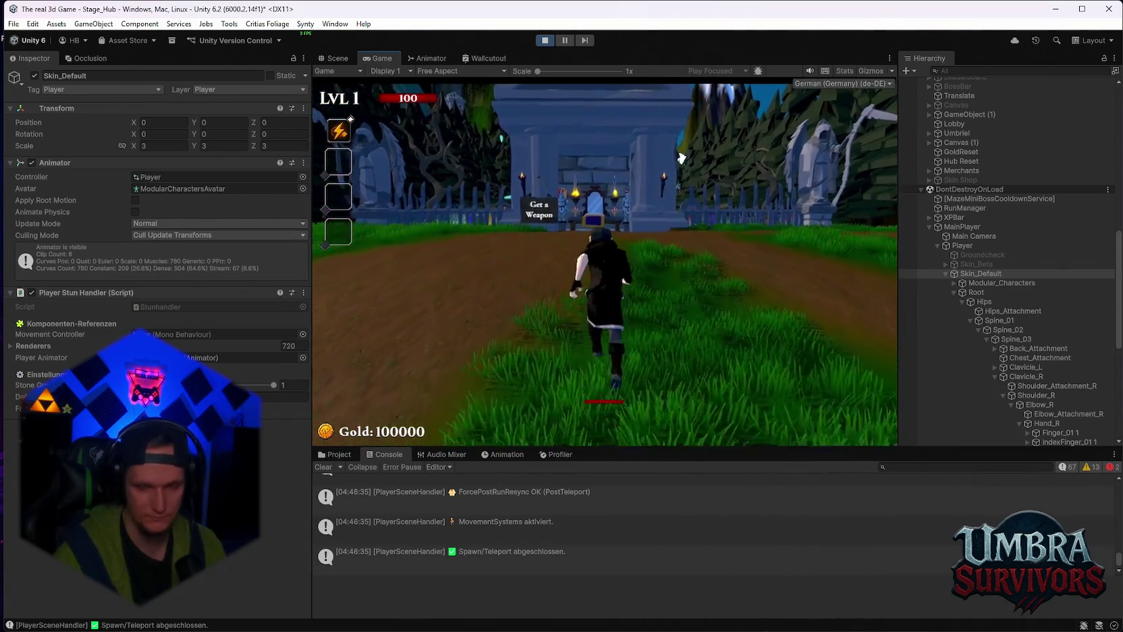
key("w")
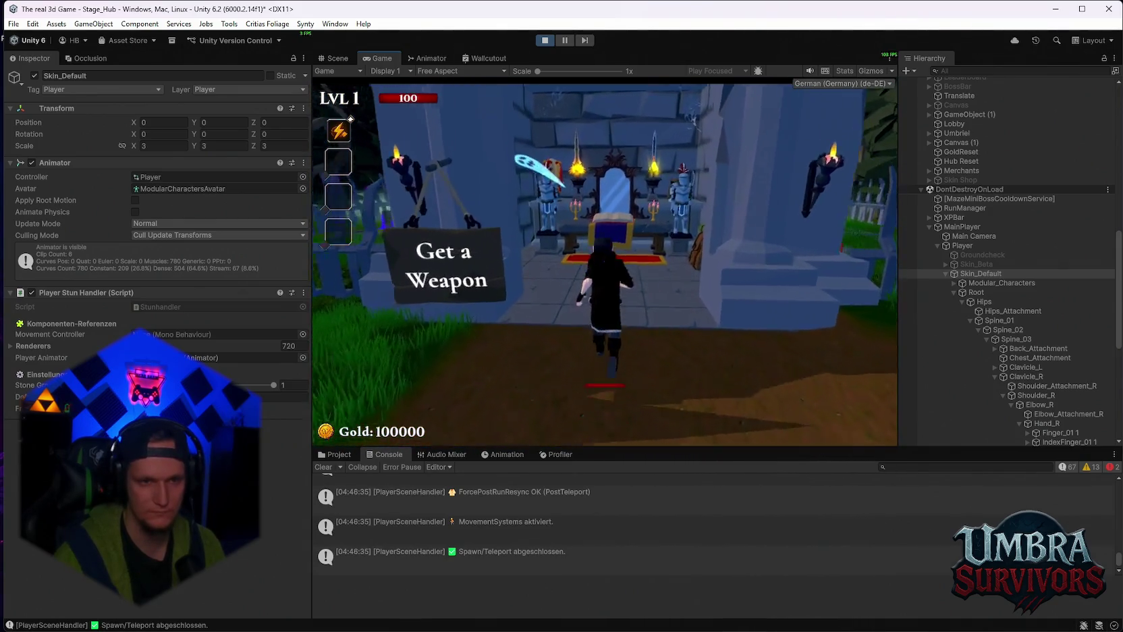
left_click(526, 248)
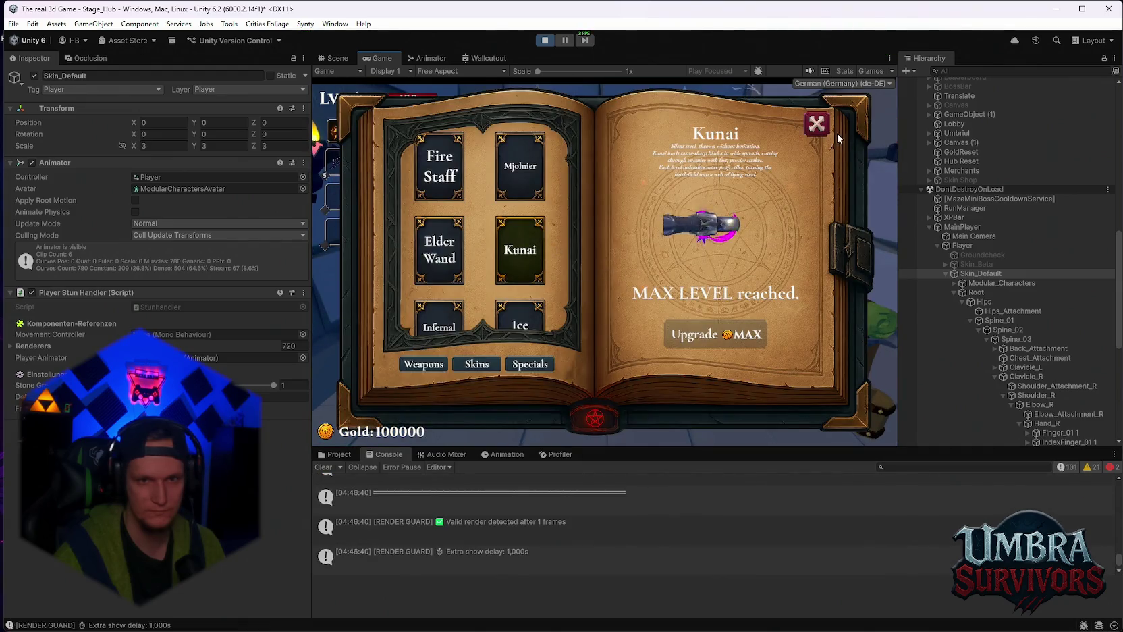
left_click(816, 124)
key("Escape")
Expand Skin_Beta's bones and select the Kunai Void(Clone) under Hand_R
left_click(946, 263)
scroll(978, 304, "down", 4)
left_click(1016, 346)
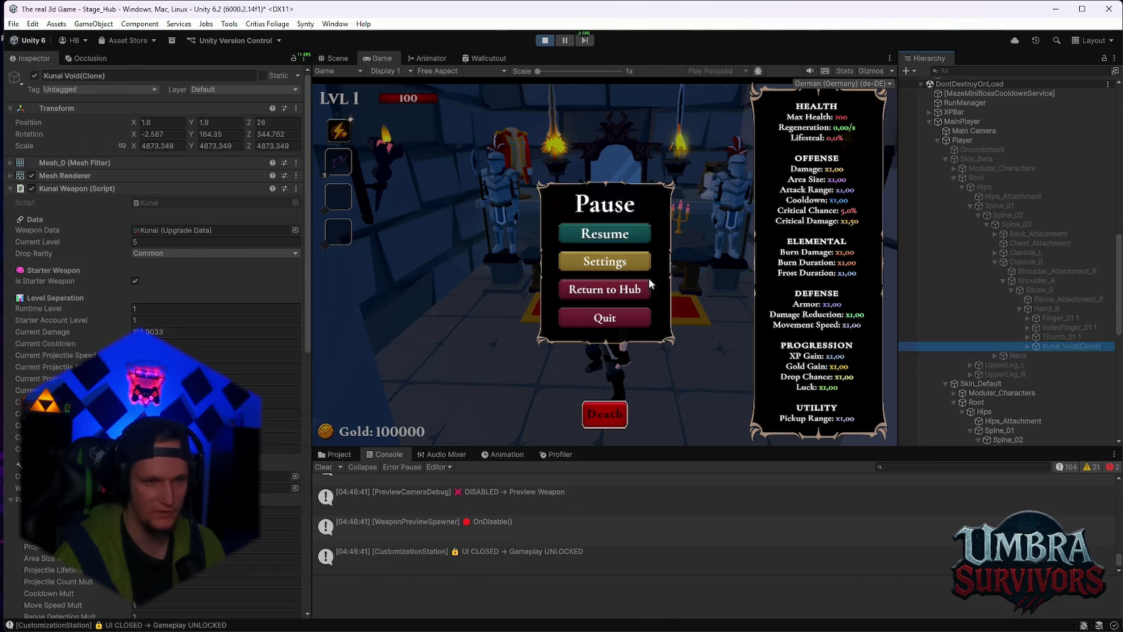
Scroll through the Inspector and Hierarchy to review the Kunai clone's runtime stats
scroll(203, 338, "down", 3)
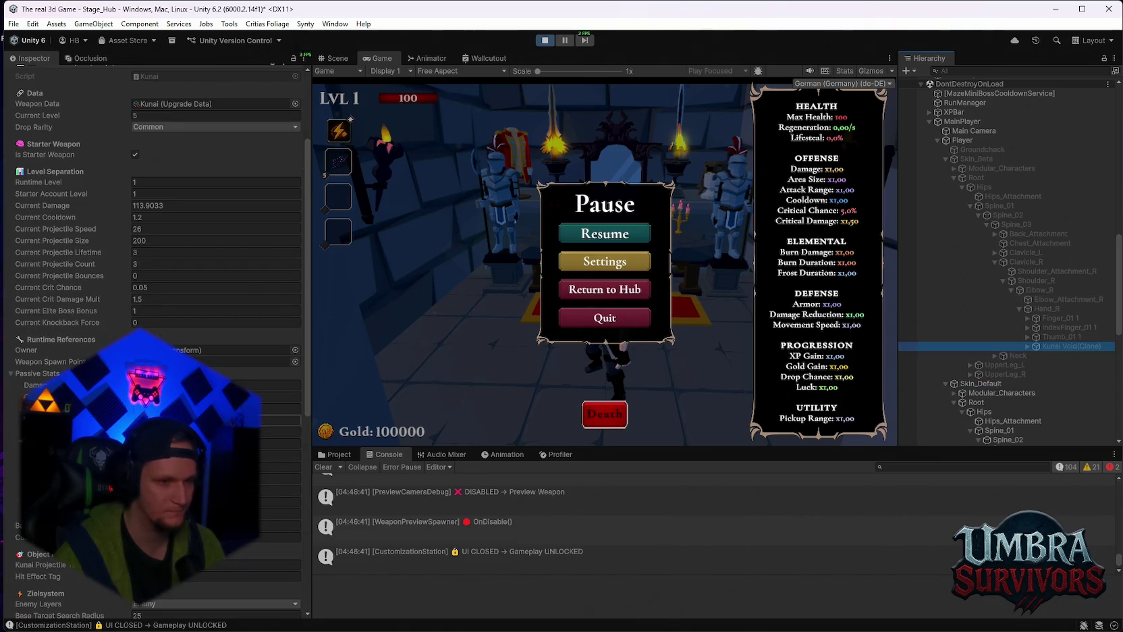
scroll(965, 372, "down", 2)
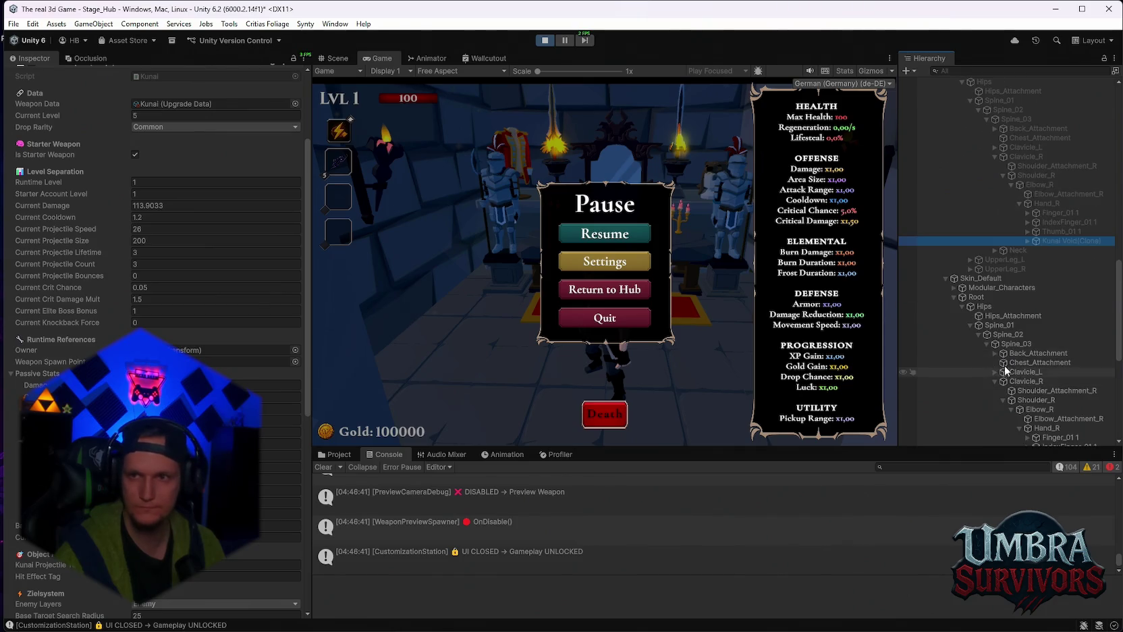
scroll(1028, 341, "down", 2)
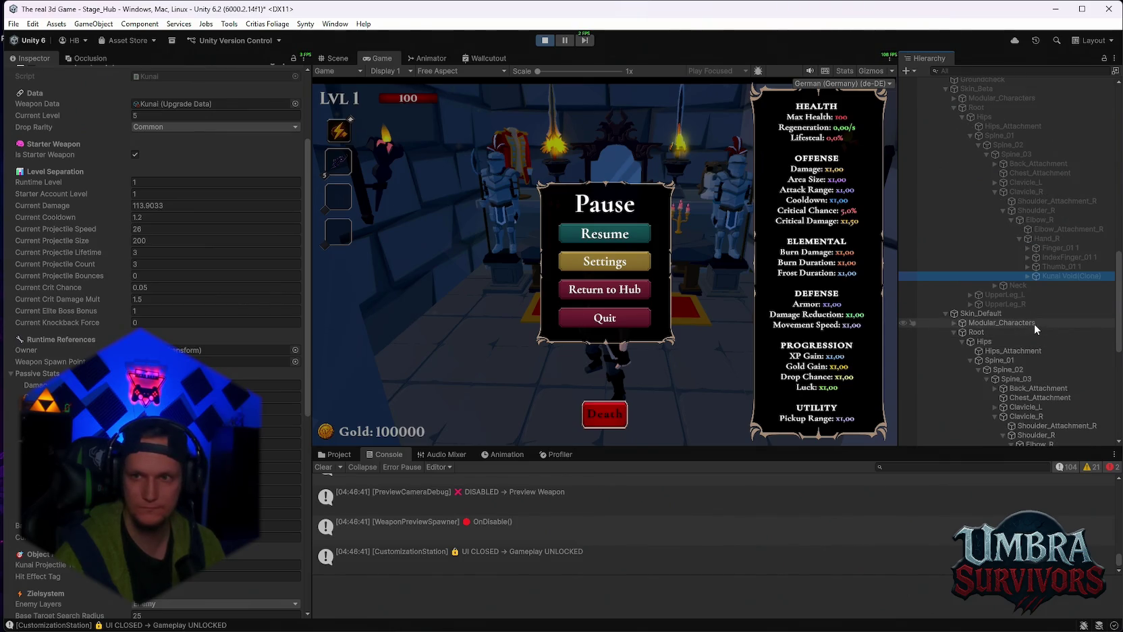
scroll(1035, 320, "up", 2)
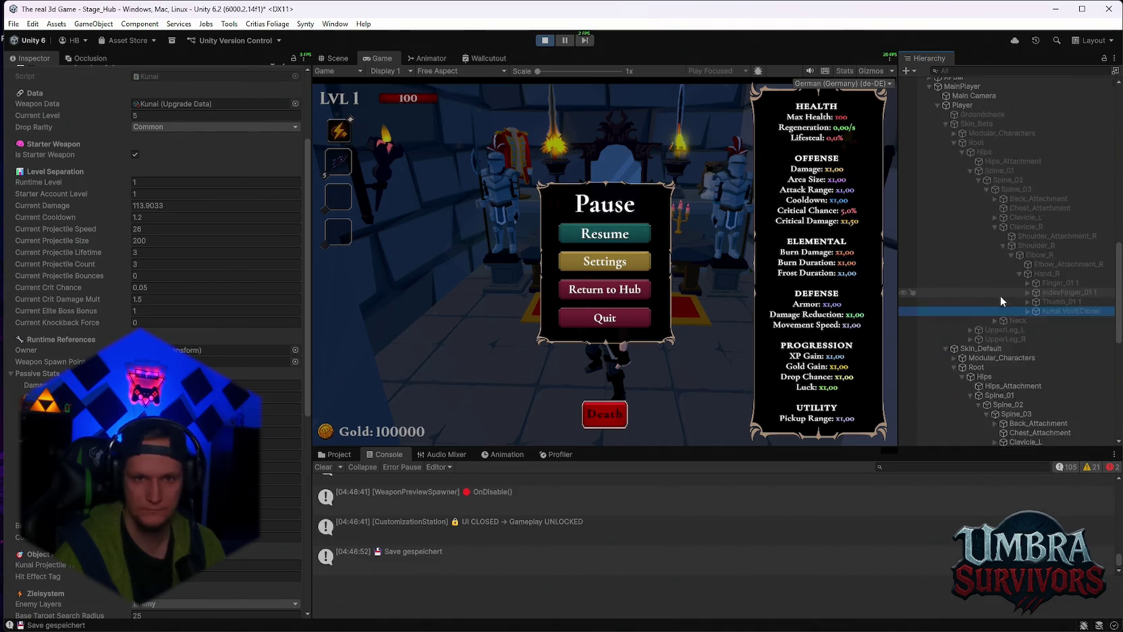
scroll(1000, 295, "up", 2)
Resume the game, pause it again, and exit play mode
left_click(618, 234)
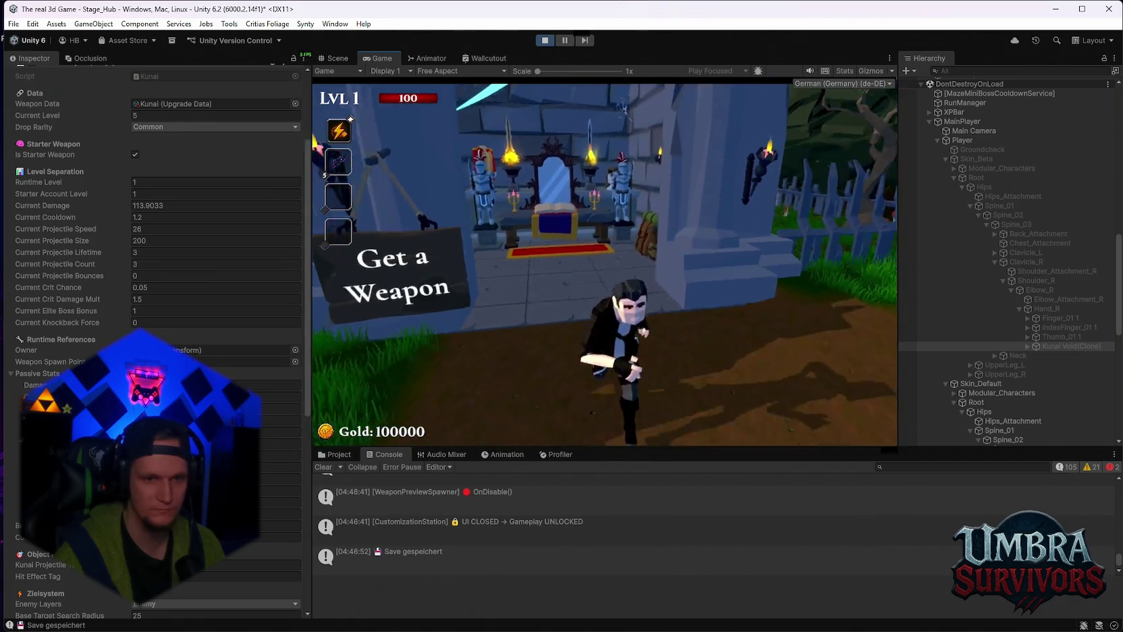
key("Escape")
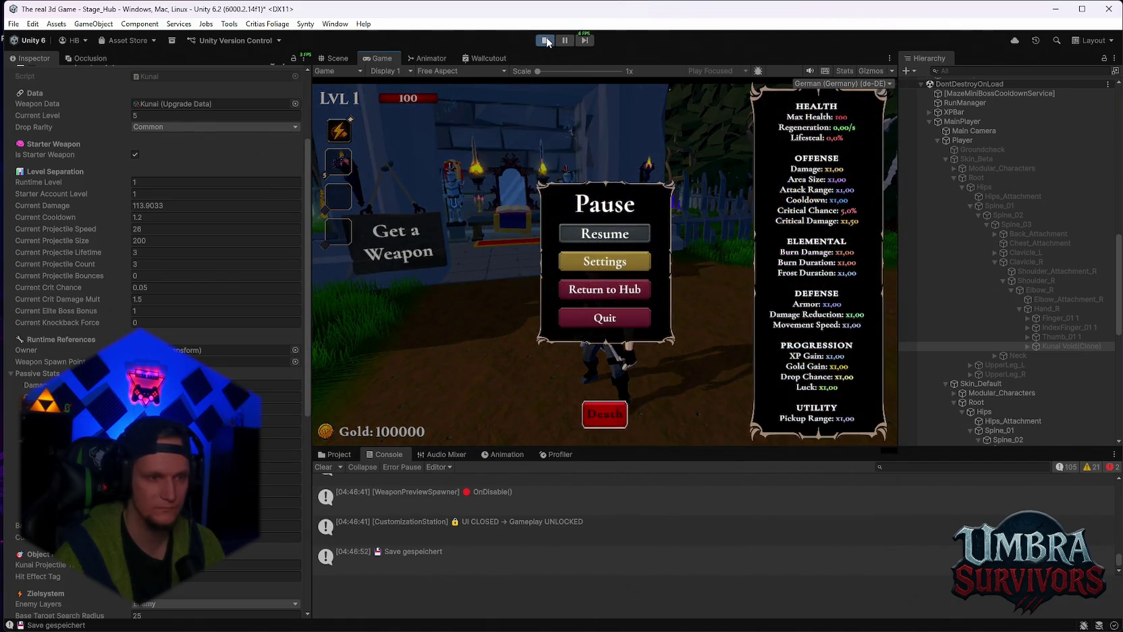
left_click(545, 40)
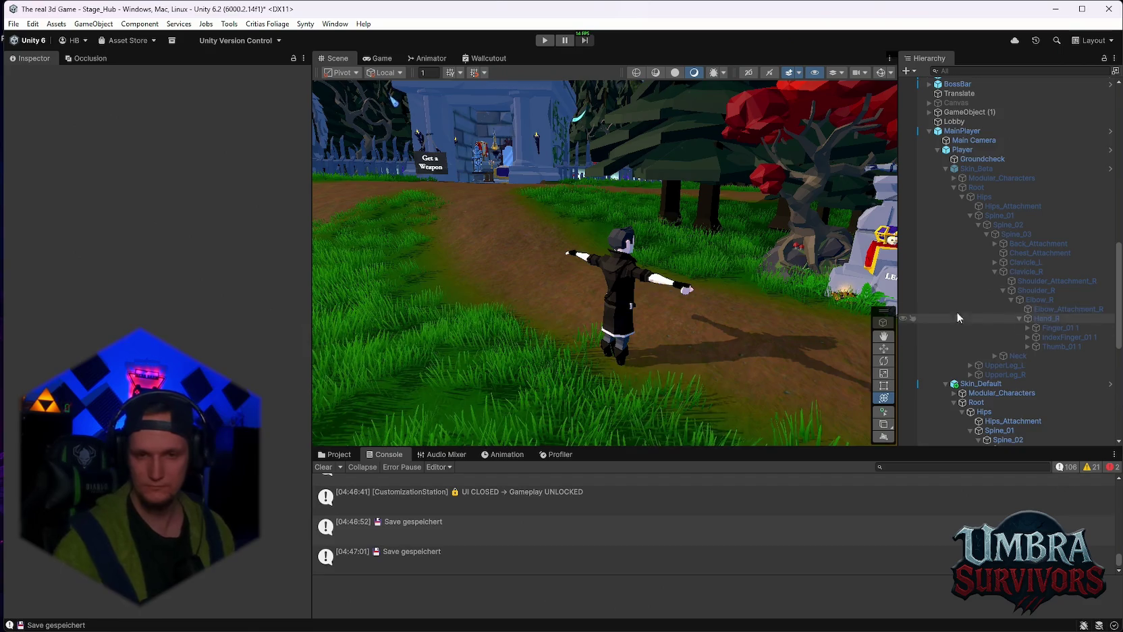
Select the Thumb_01 1 bone, then the Player, and scroll to its Weapon Inventory overrides
scroll(1030, 316, "down", 2)
left_click(1044, 312)
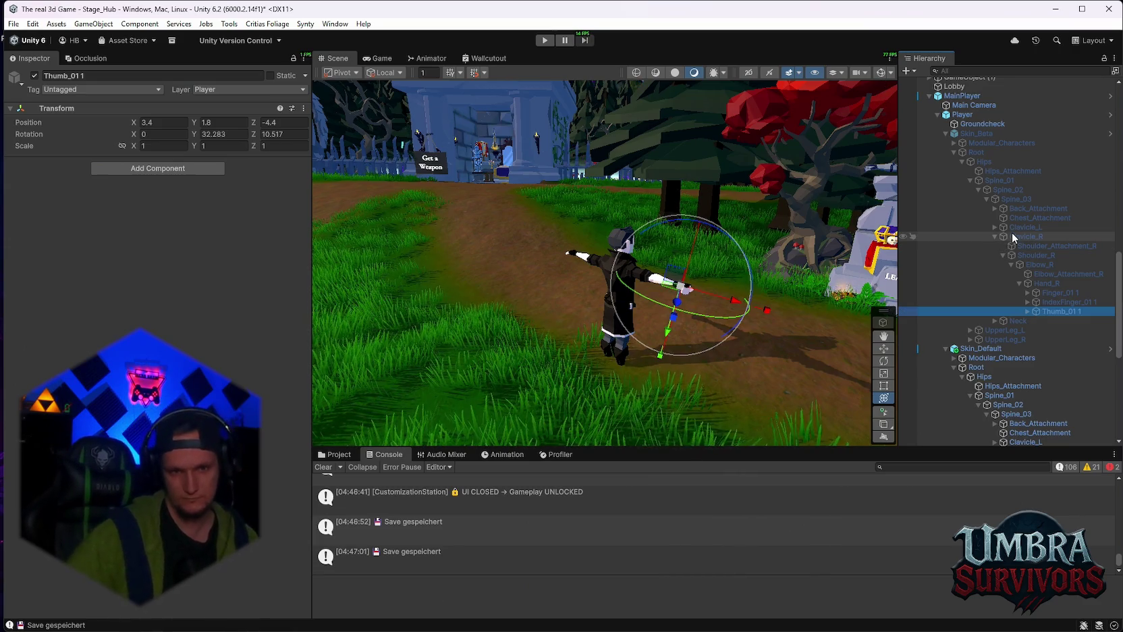
scroll(1012, 232, "up", 3)
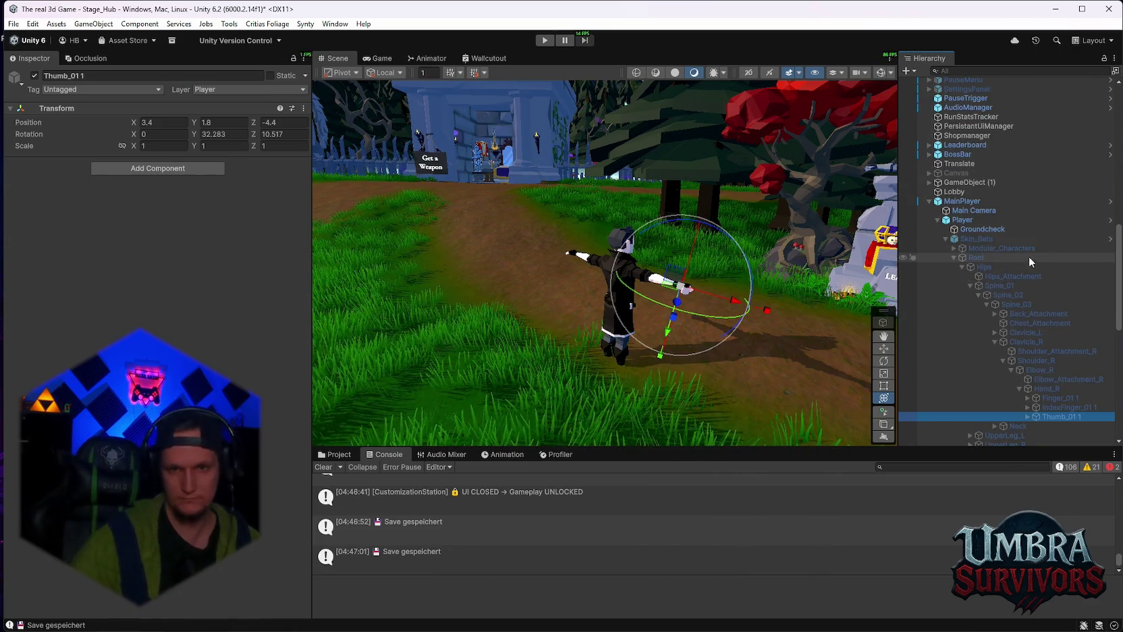
left_click(986, 221)
scroll(202, 328, "down", 10)
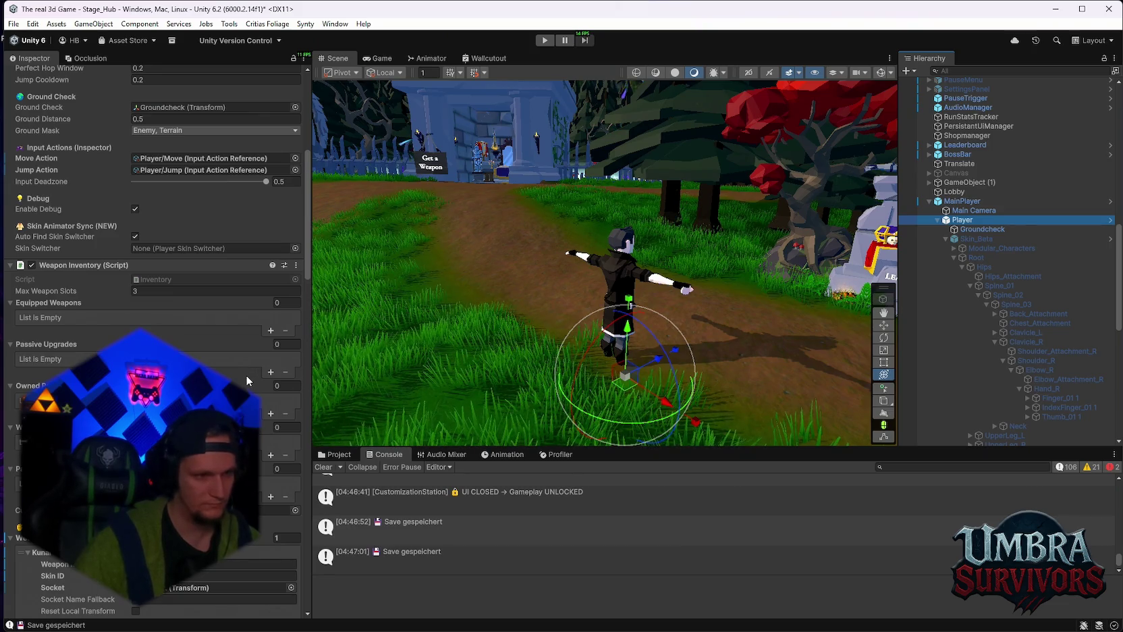
scroll(246, 375, "down", 2)
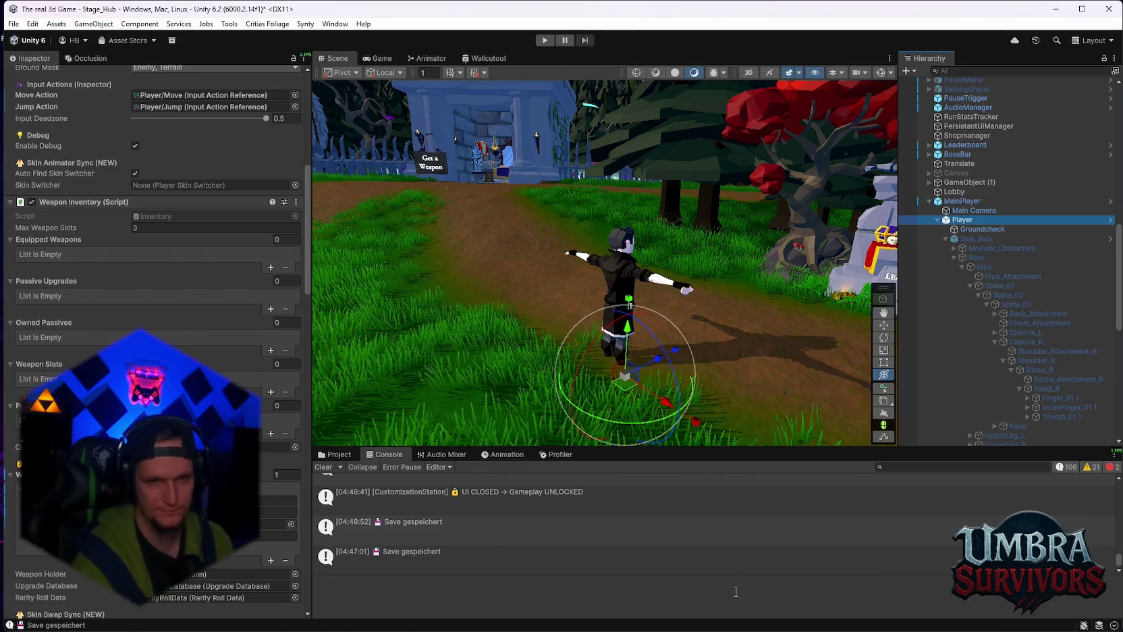
Show the Project tab, review the Custom Weapon Socket and Kunai override, then enter play mode
left_click(319, 455)
scroll(154, 337, "down", 10)
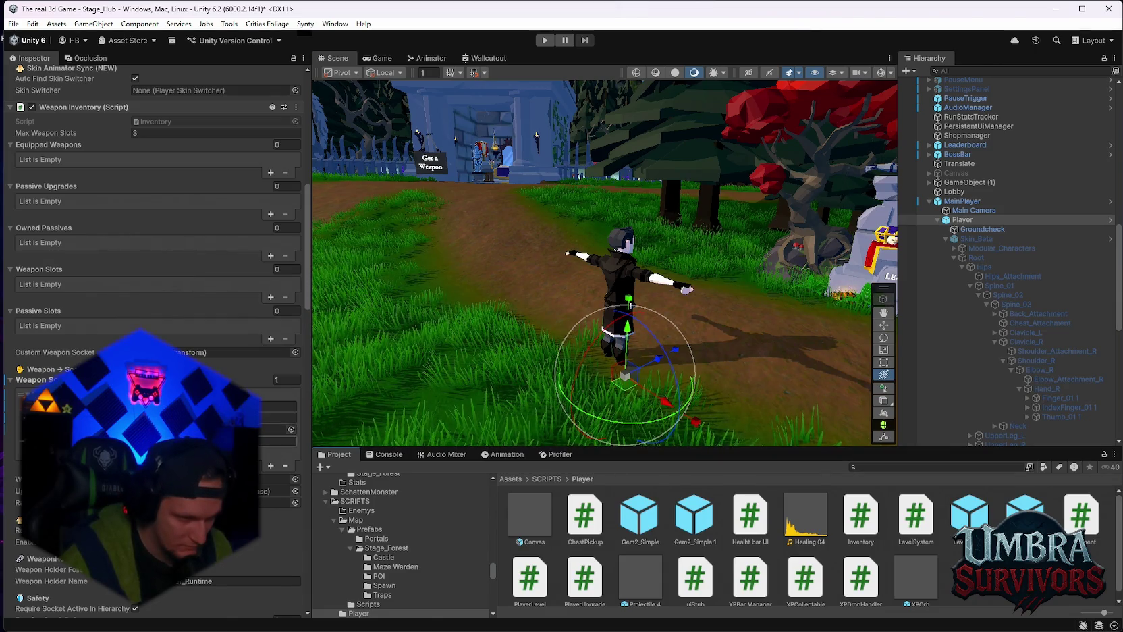
scroll(154, 338, "down", 2)
scroll(154, 338, "down", 2)
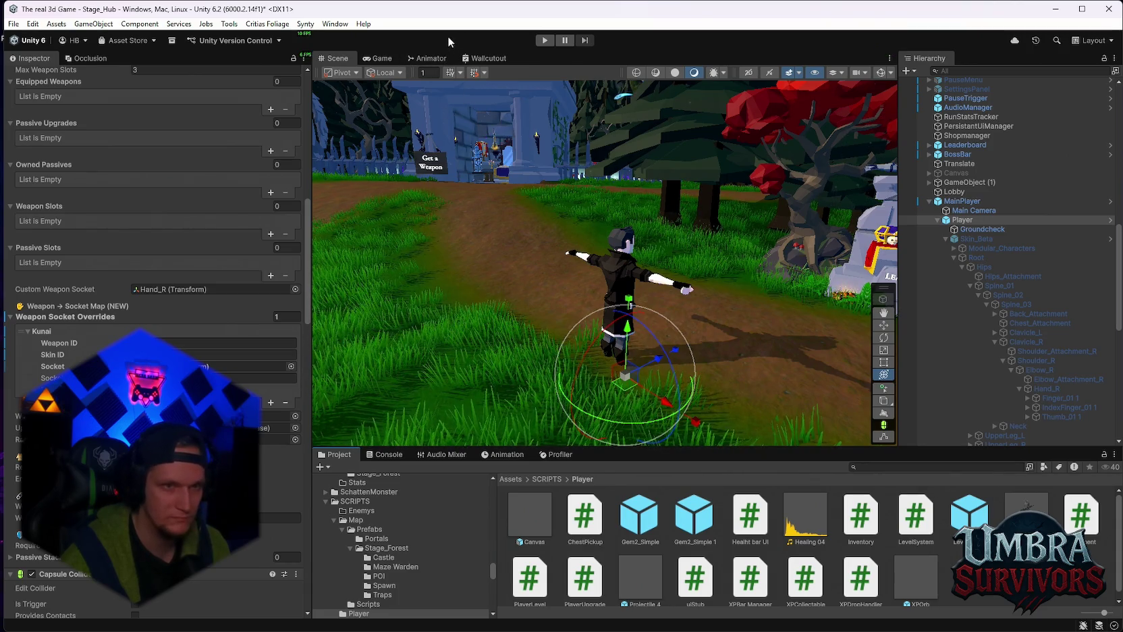
left_click(544, 41)
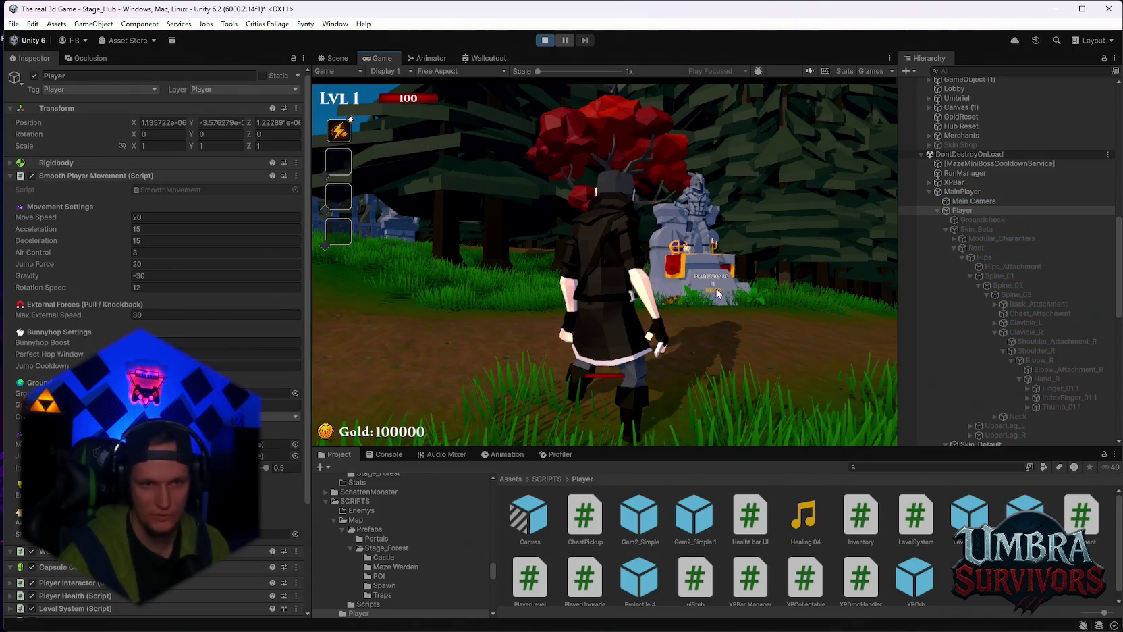
Run to the throne and try Mjolnier from the weapon book
key("w")
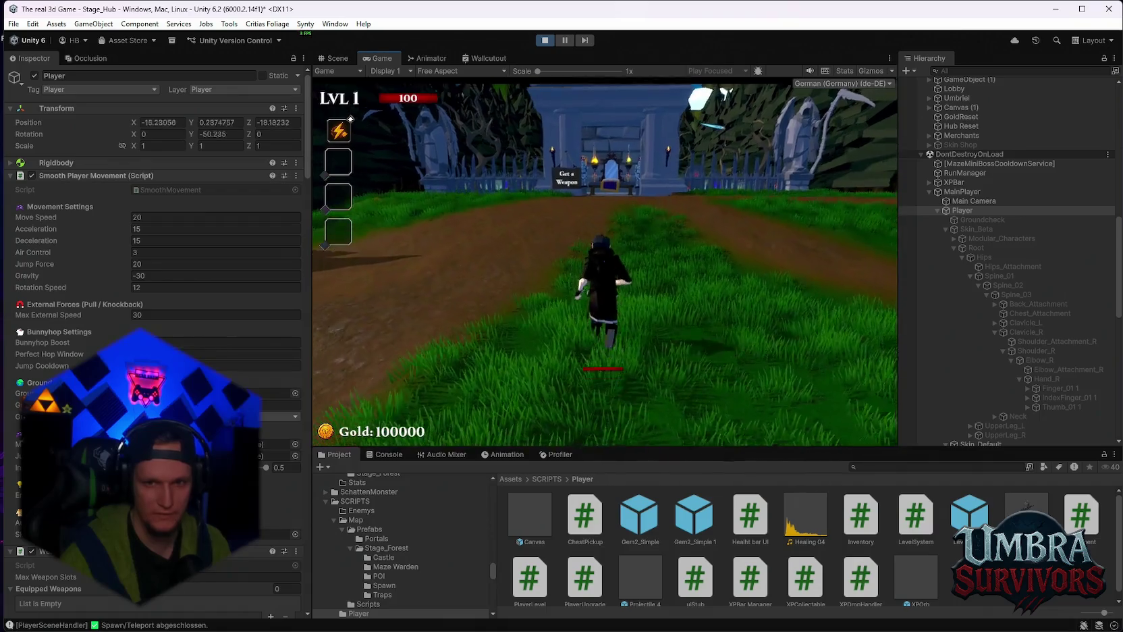
key("w")
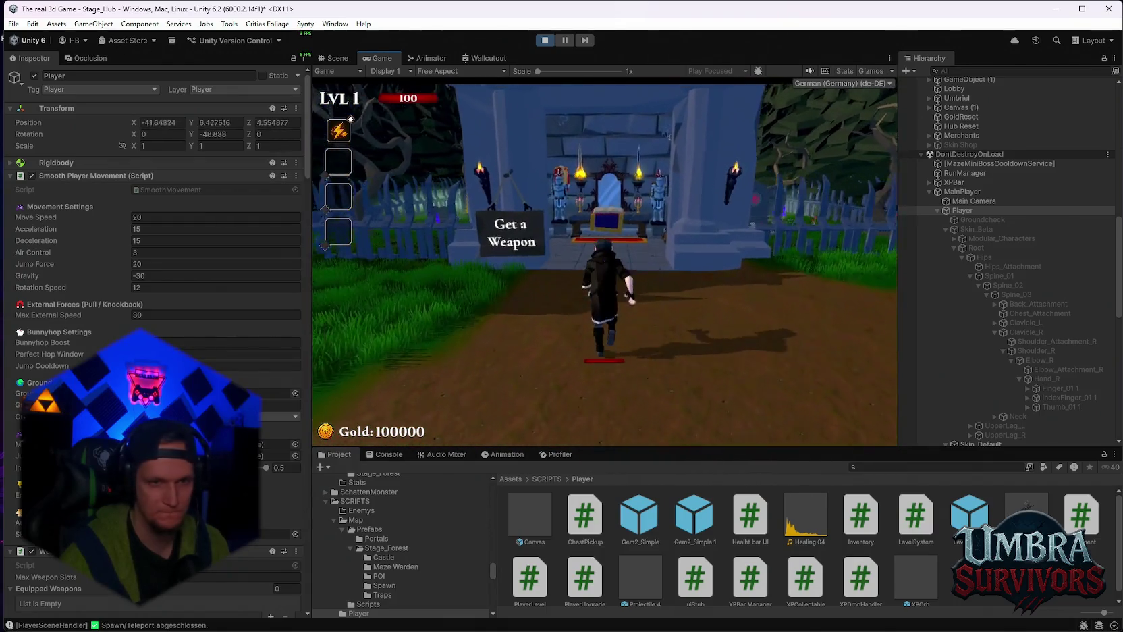
key("w")
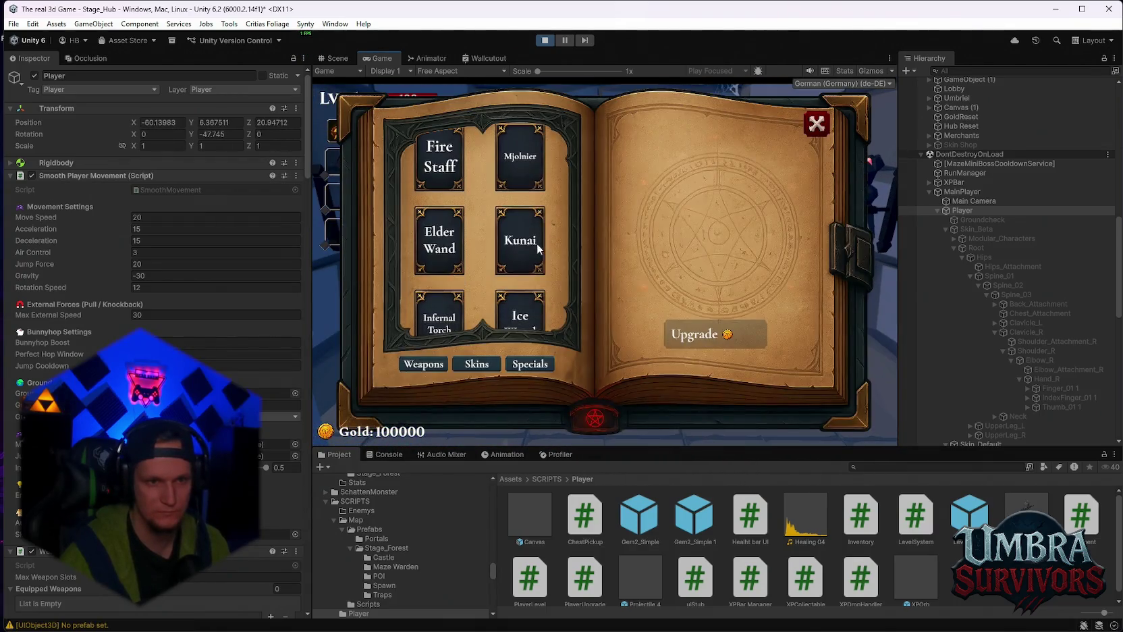
left_click(519, 158)
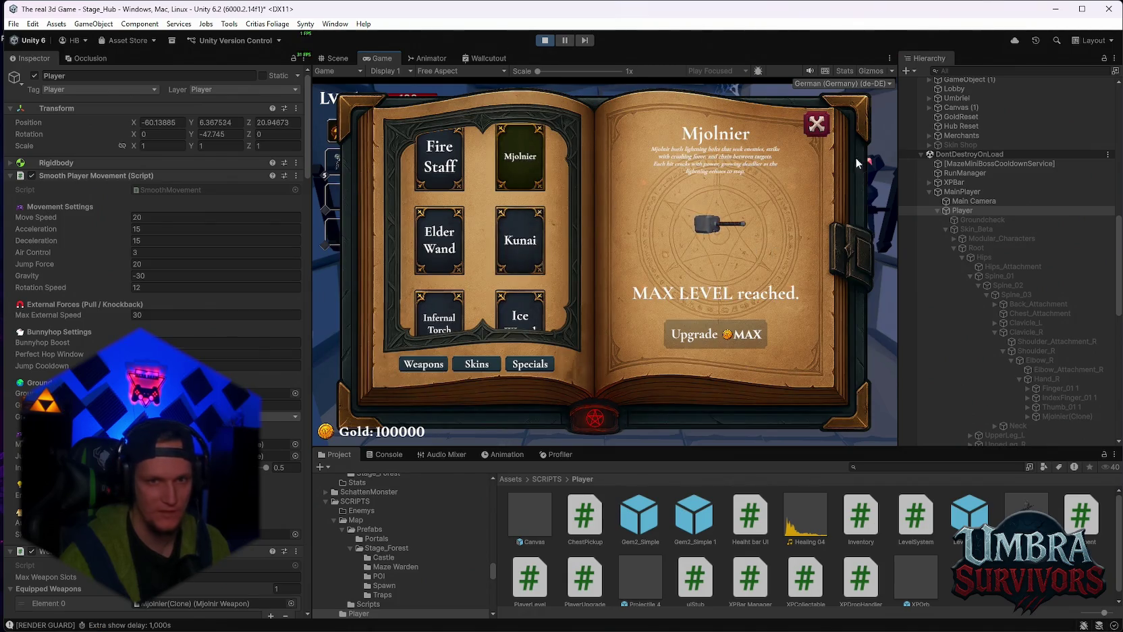
key("Escape")
Reopen the weapon book, equip the Kunai, walk back, and pause the game
key("e")
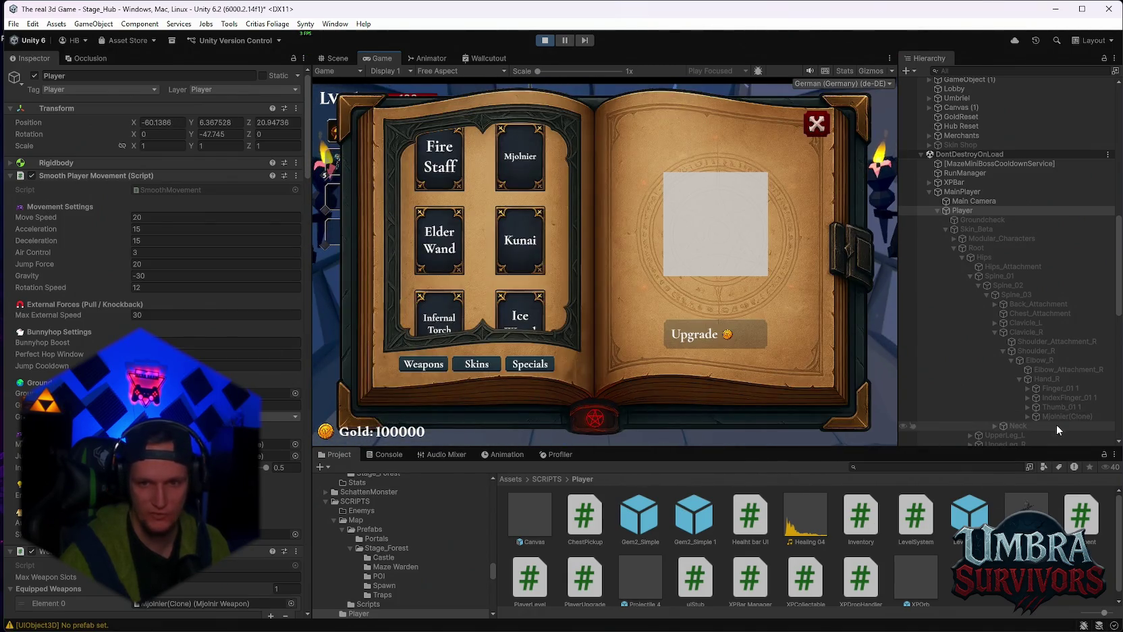
scroll(1049, 399, "down", 10)
scroll(216, 354, "down", 4)
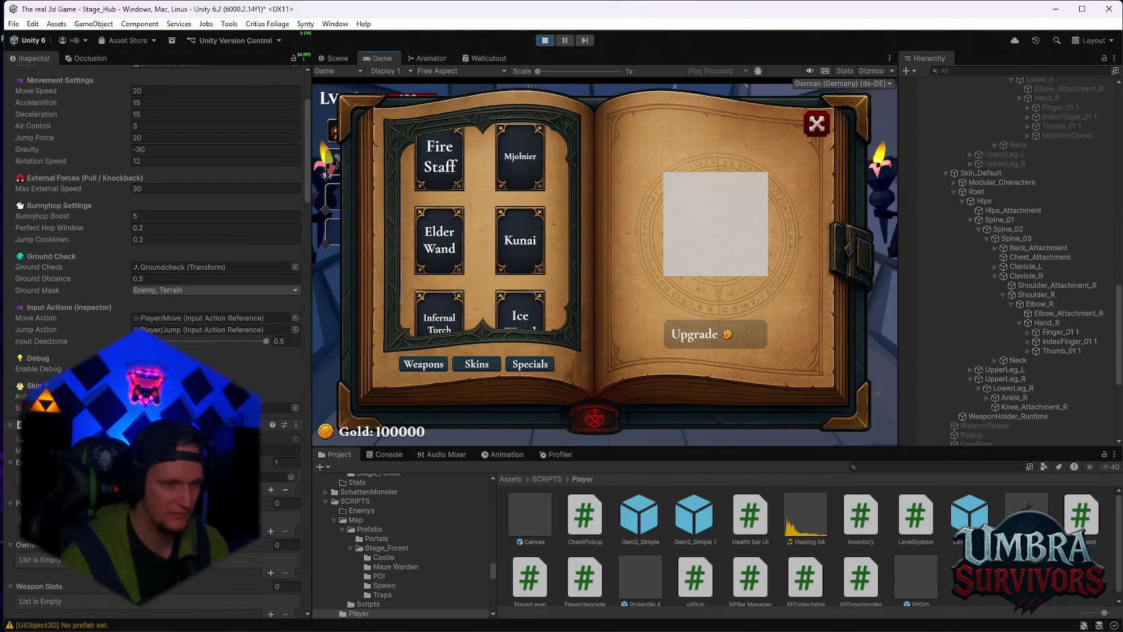
scroll(216, 270, "down", 8)
left_click(521, 243)
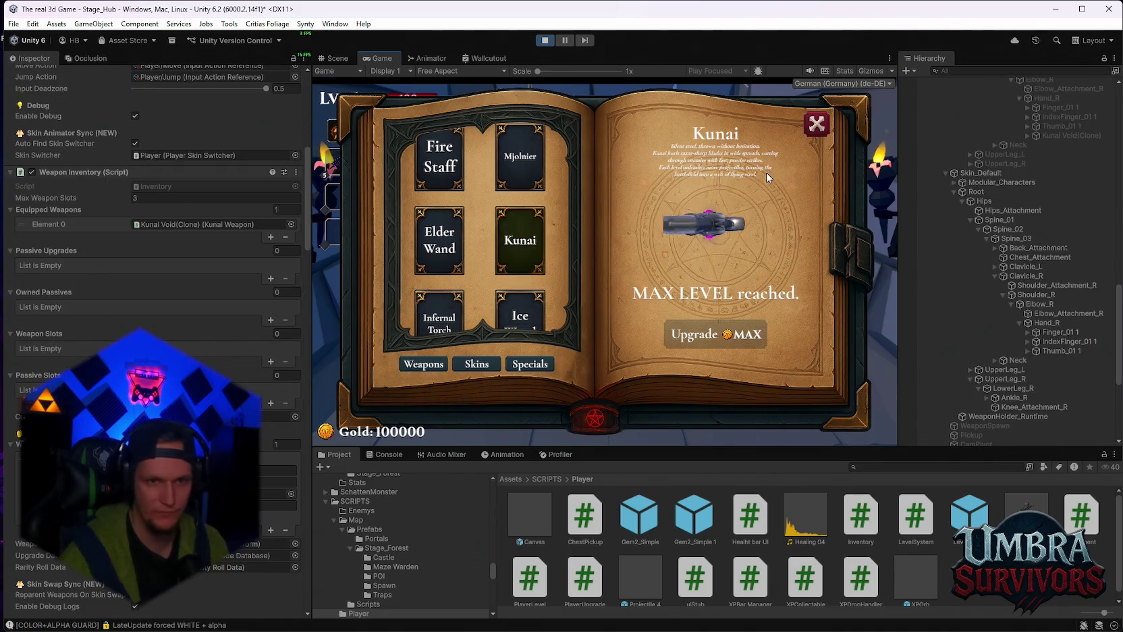
key("Escape")
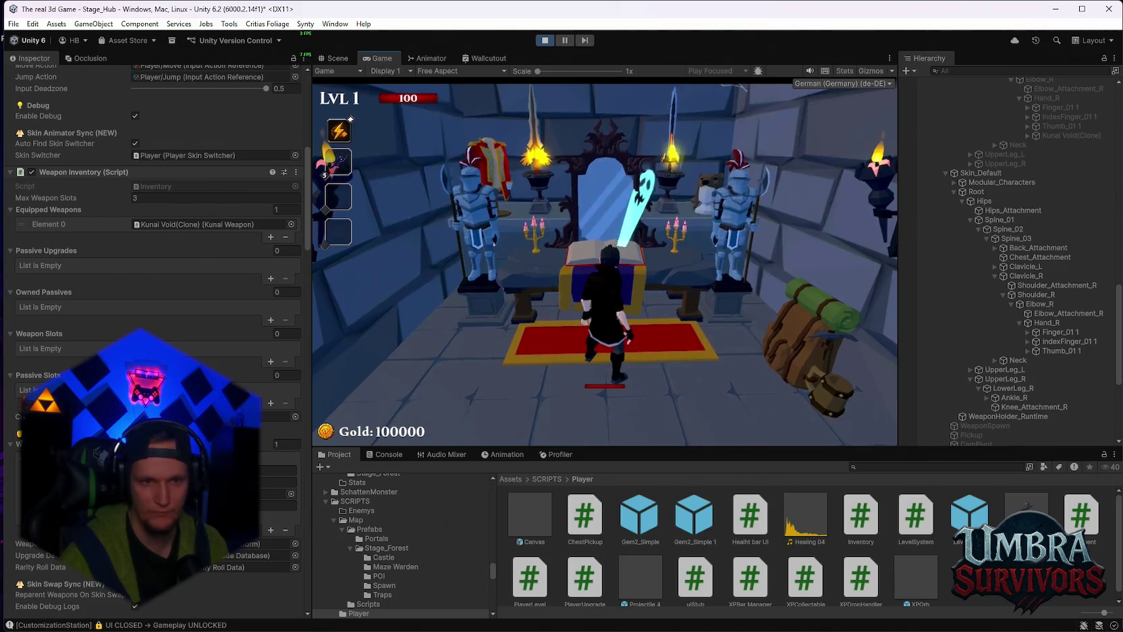
key("s")
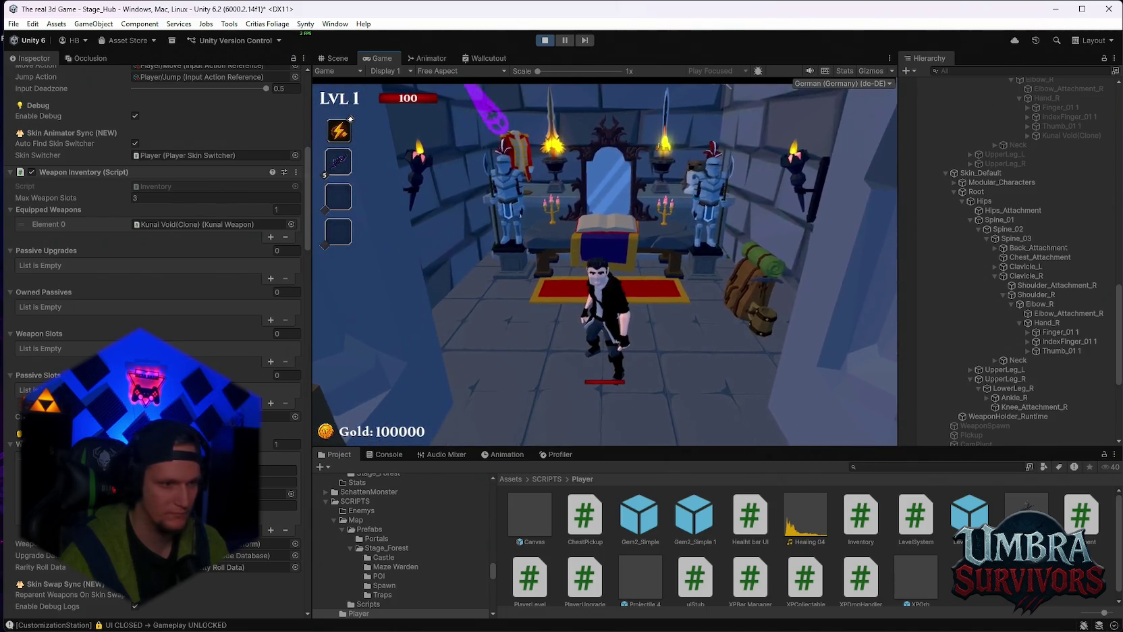
key("Escape")
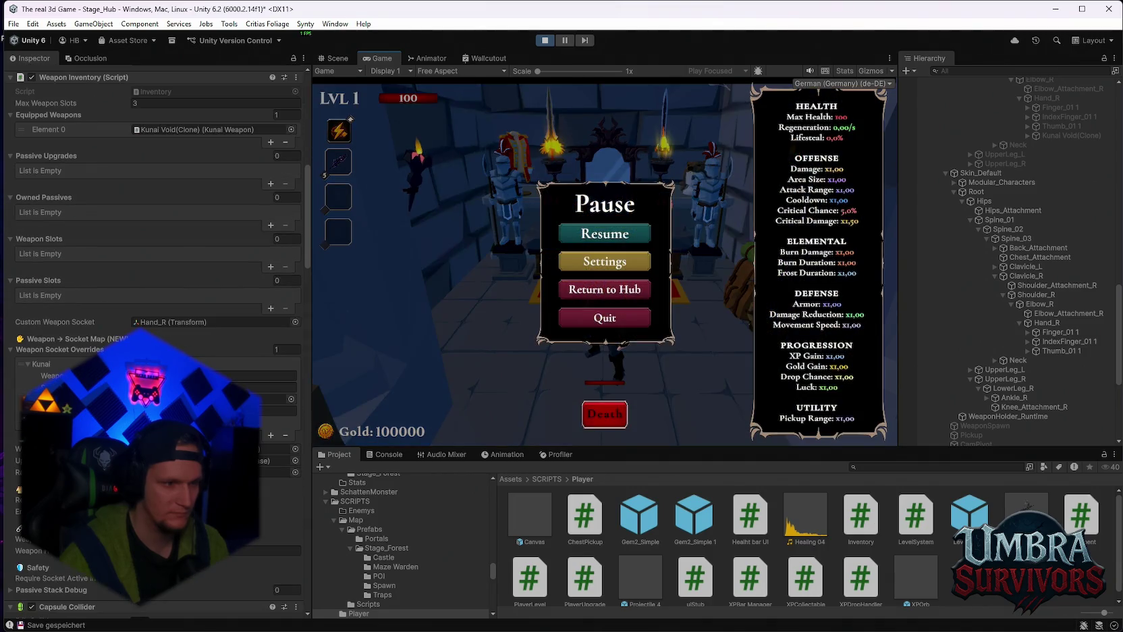
Inspect the WeaponHolder_Runtime object and the Thumb_01 1 bone under Hand_R
left_click(276, 448)
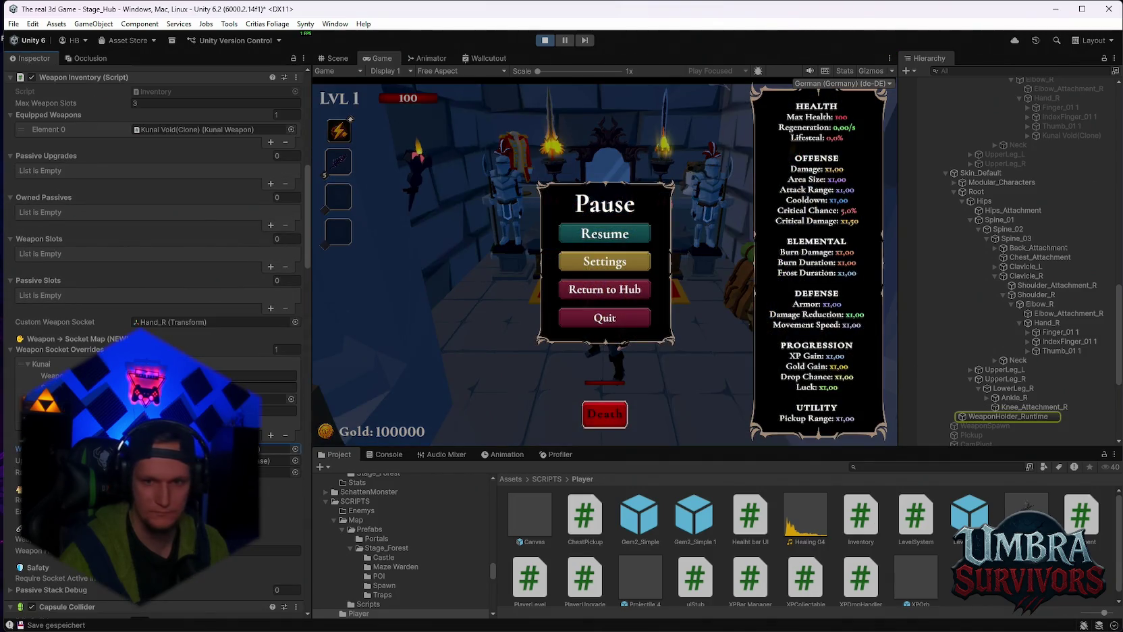
left_click(987, 414)
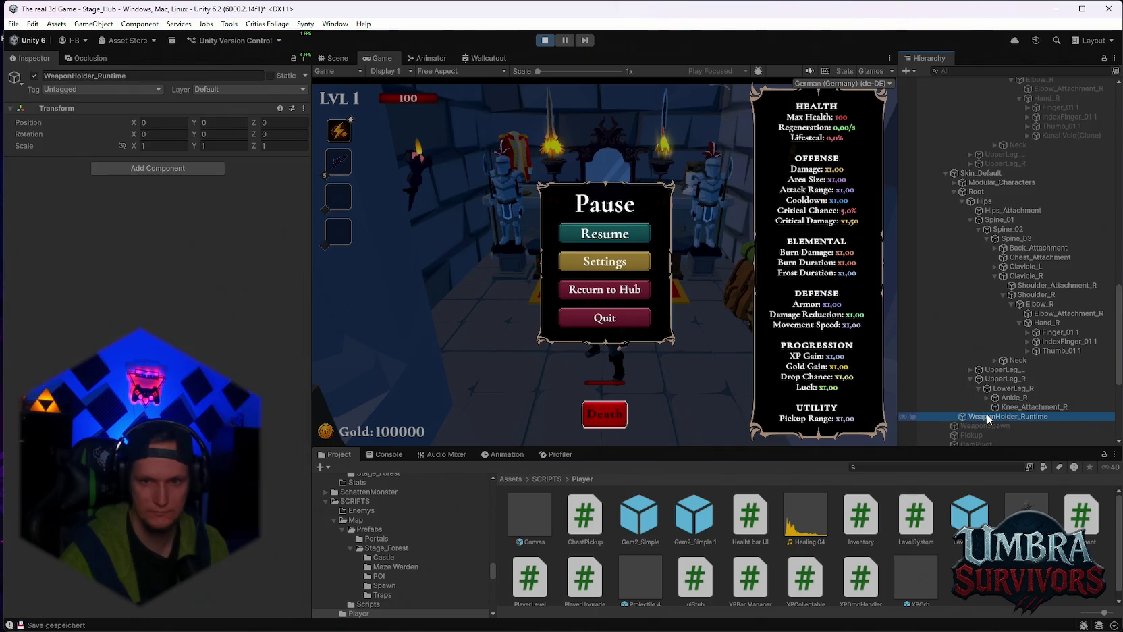
left_click(1049, 349)
Resume into the weapon book and select the persistent MainPlayer object under DontDestroyOnLoad
left_click(605, 233)
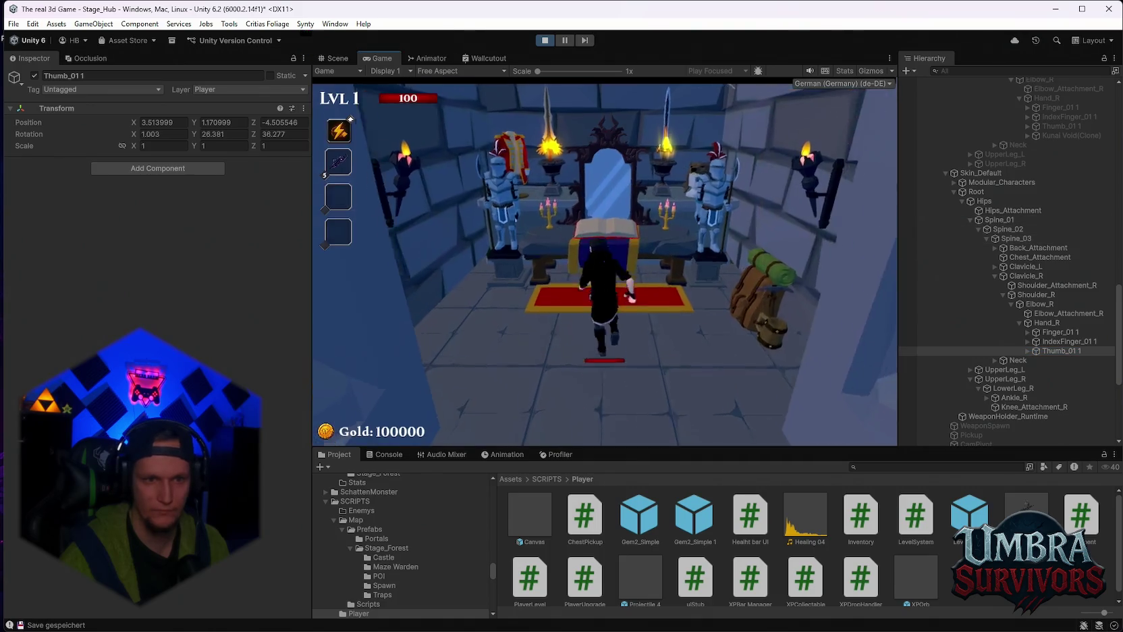
scroll(1012, 330, "up", 2)
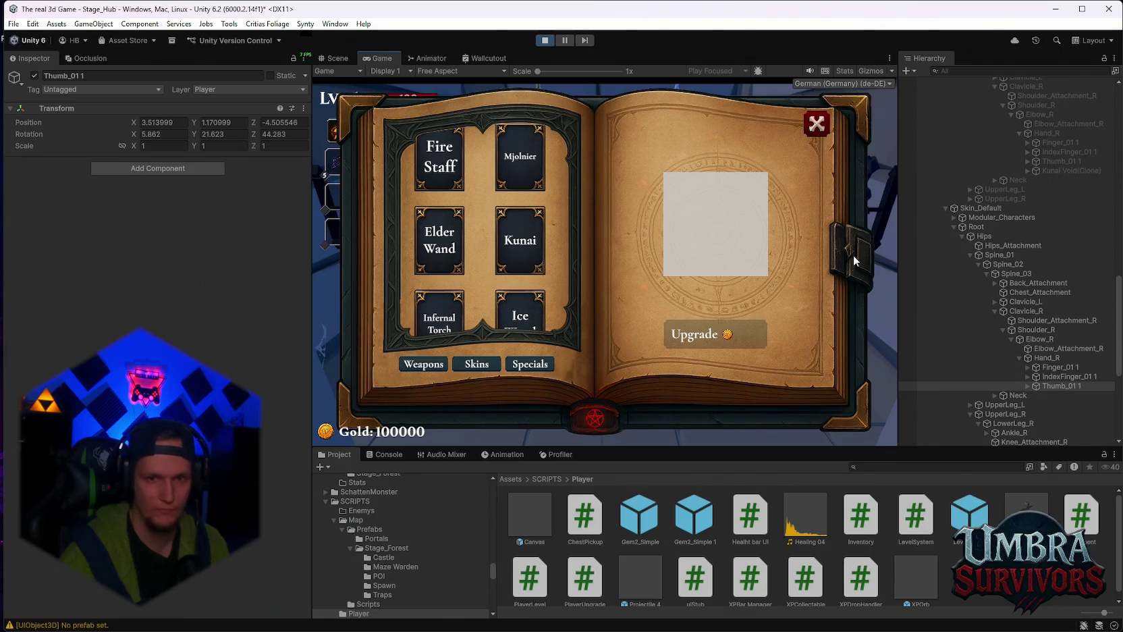
scroll(1003, 243, "up", 12)
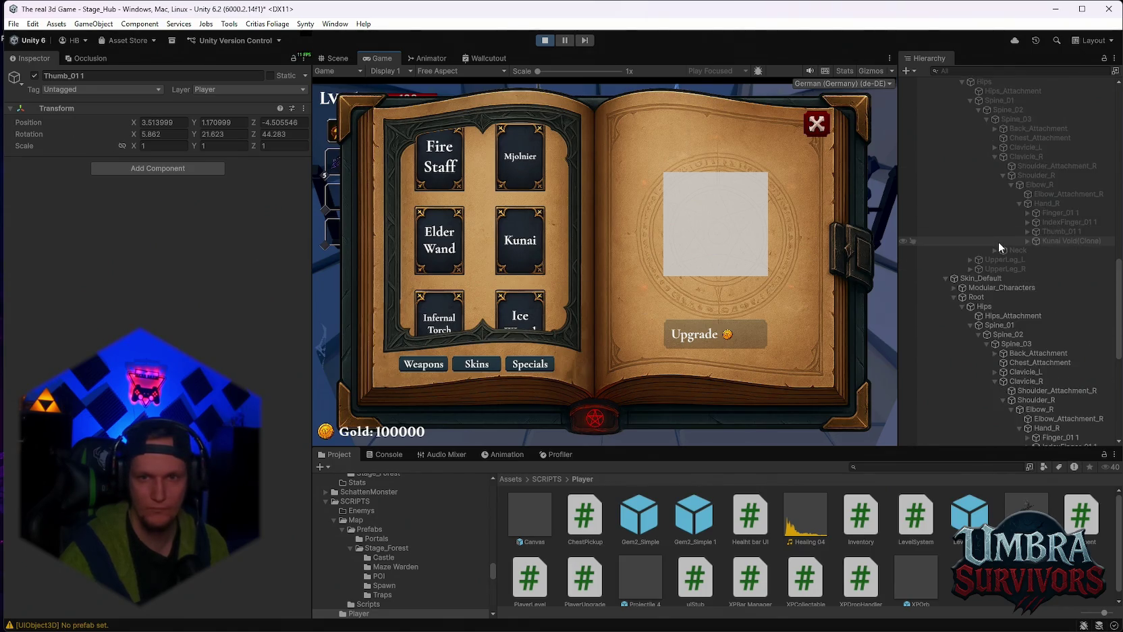
left_click(962, 192)
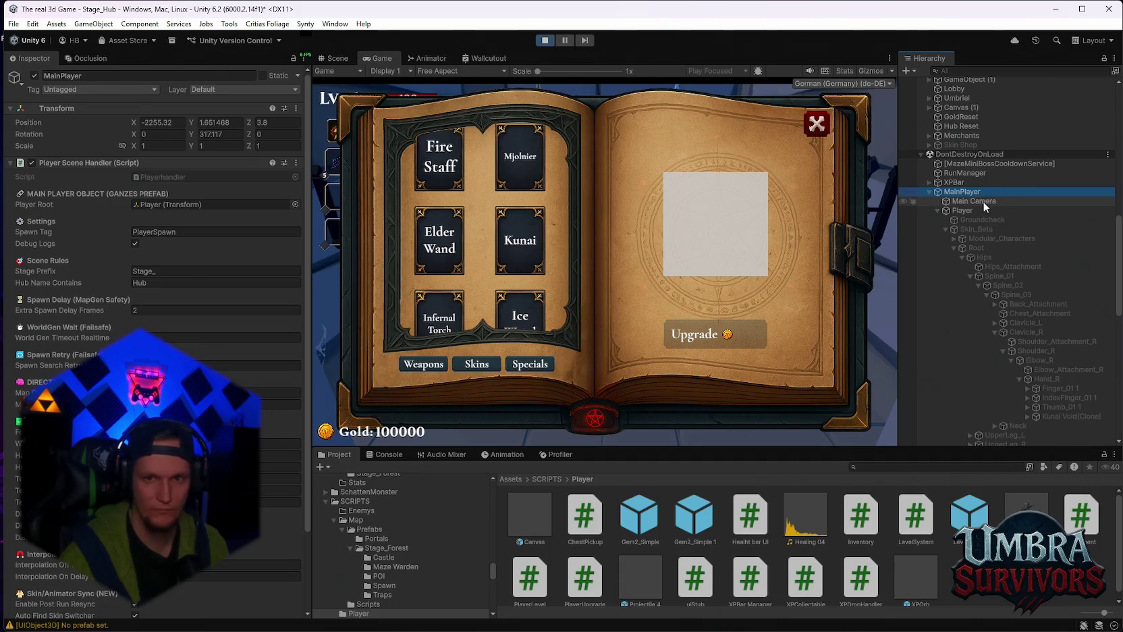
Inspect the Player's Weapon Inventory and ping its Hand_R socket bone
left_click(963, 210)
scroll(231, 357, "down", 5)
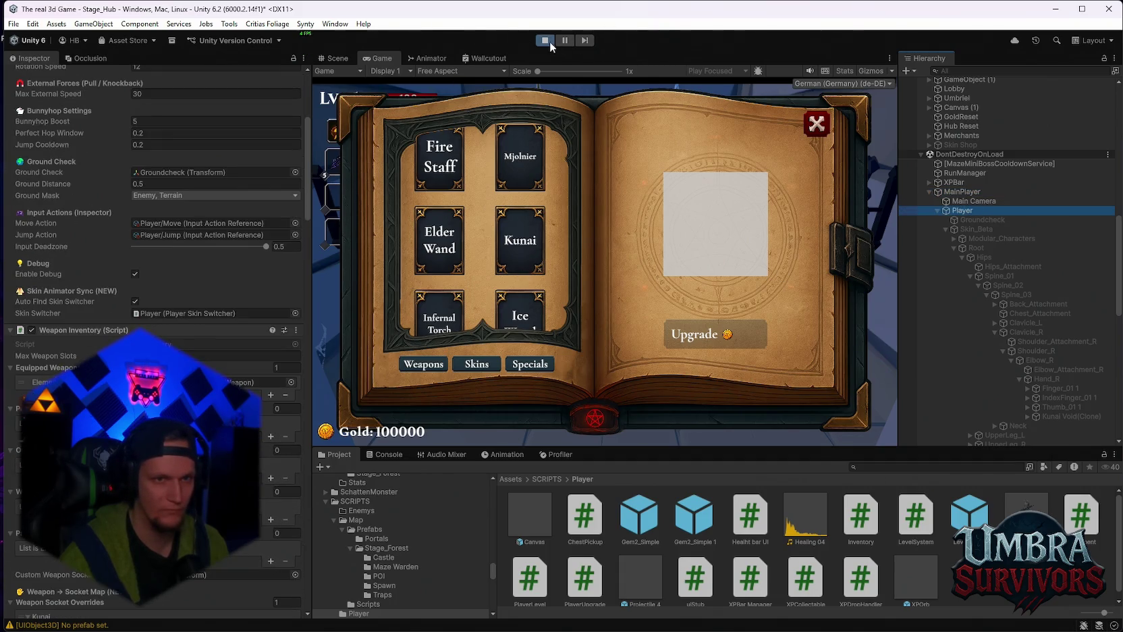
scroll(231, 357, "down", 3)
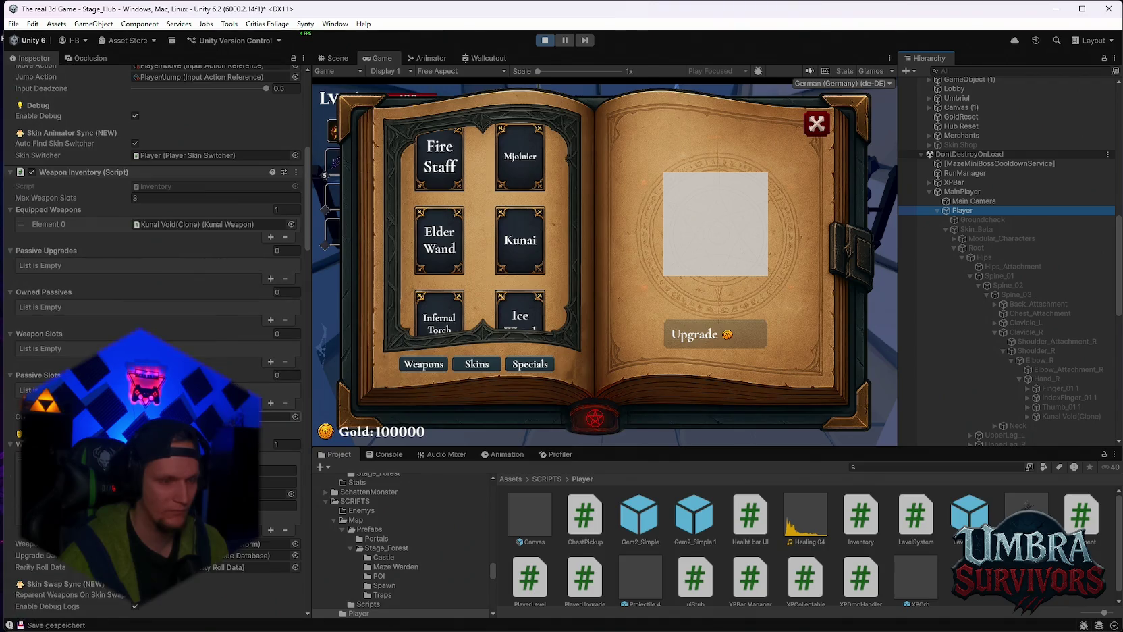
left_click(274, 416)
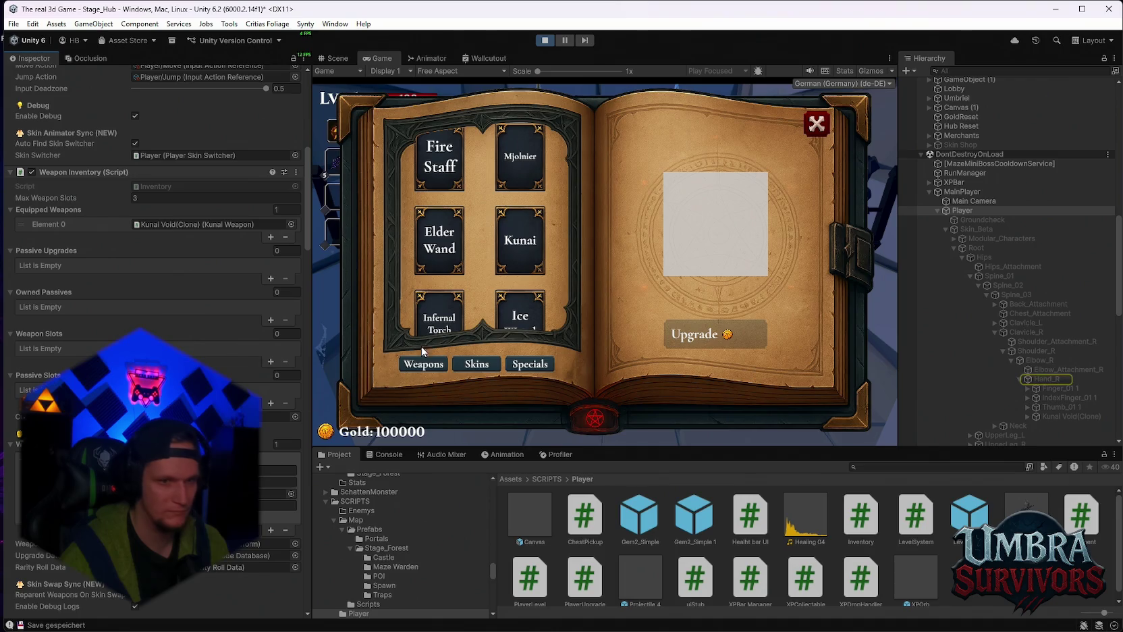
Equip the Kunai, pause, ping Hand_R and WeaponHolder_Runtime, then stop the play test
left_click(510, 235)
left_click(817, 124)
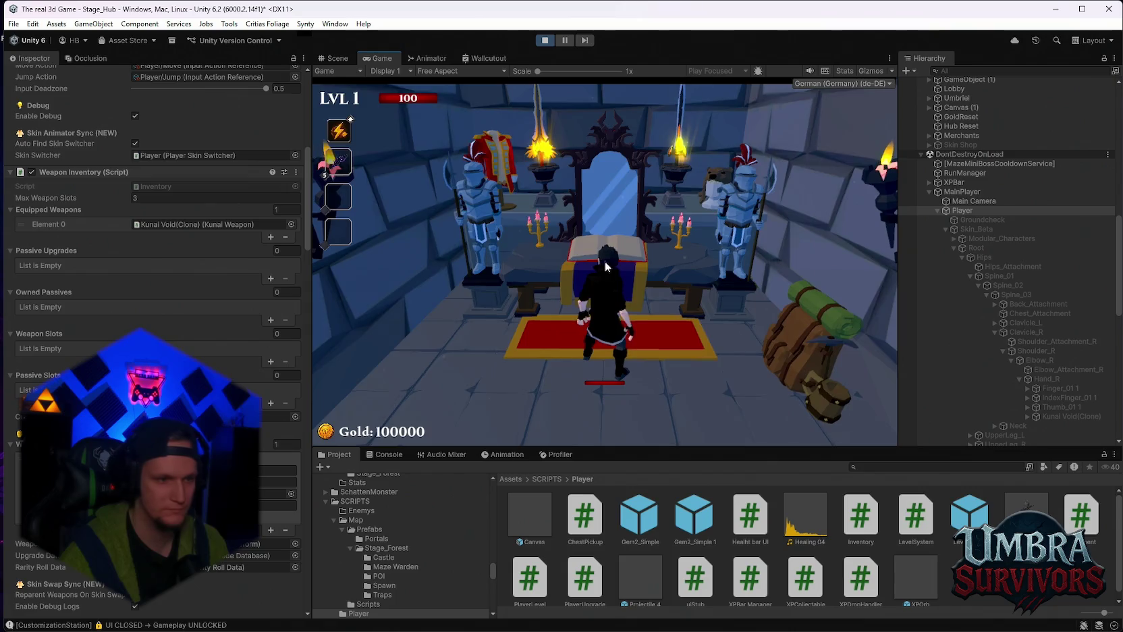
key("Escape")
left_click(273, 416)
scroll(156, 338, "down", 1)
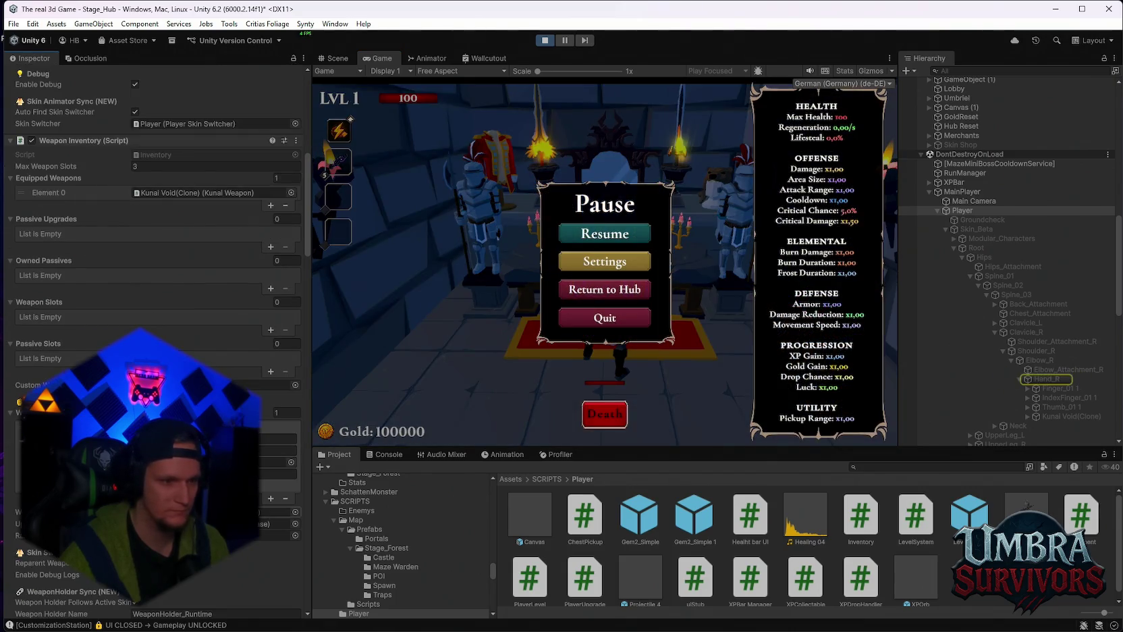
left_click(277, 511)
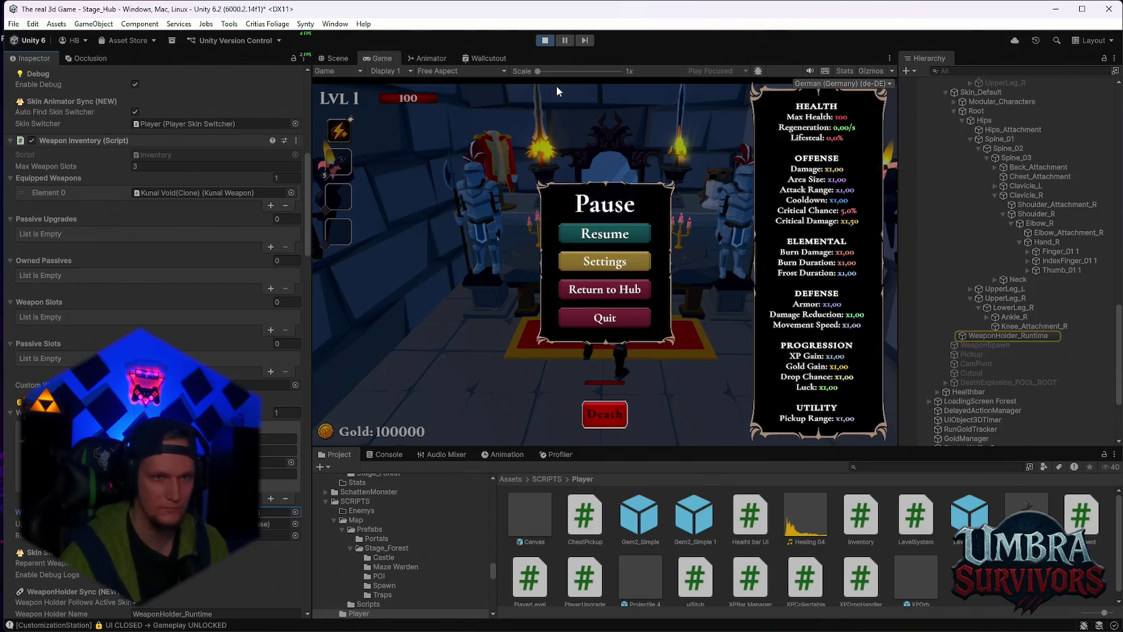
left_click(545, 41)
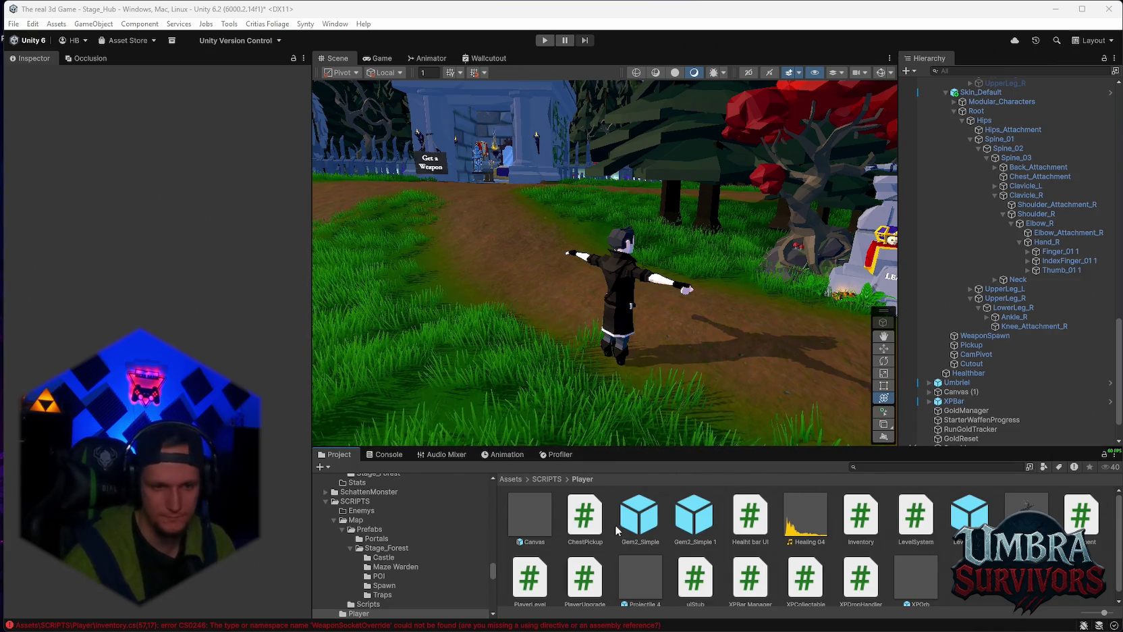
Read the Console's CS0246 WeaponSocketOverride errors at Inventory.cs lines 432 and 57
left_click(390, 454)
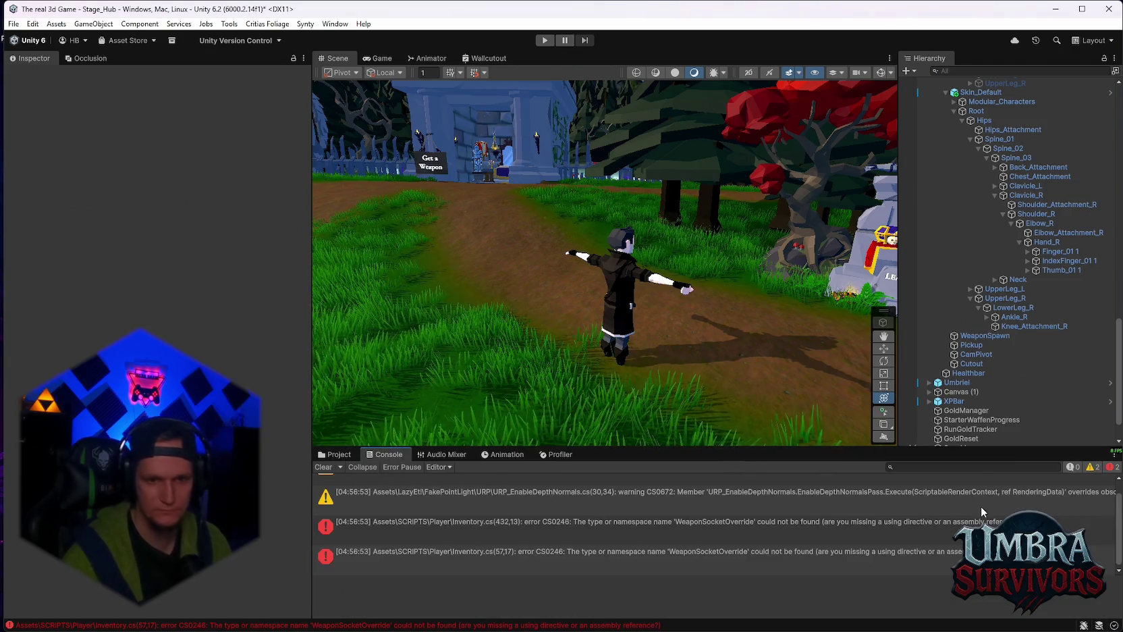
scroll(921, 509, "up", 1)
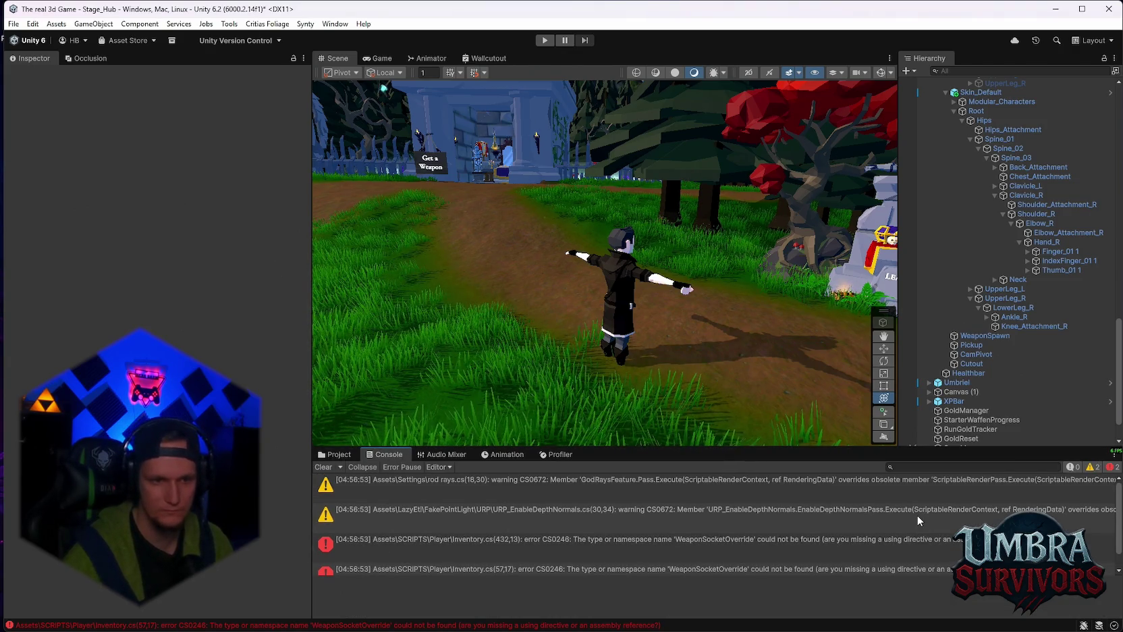
left_click(733, 539)
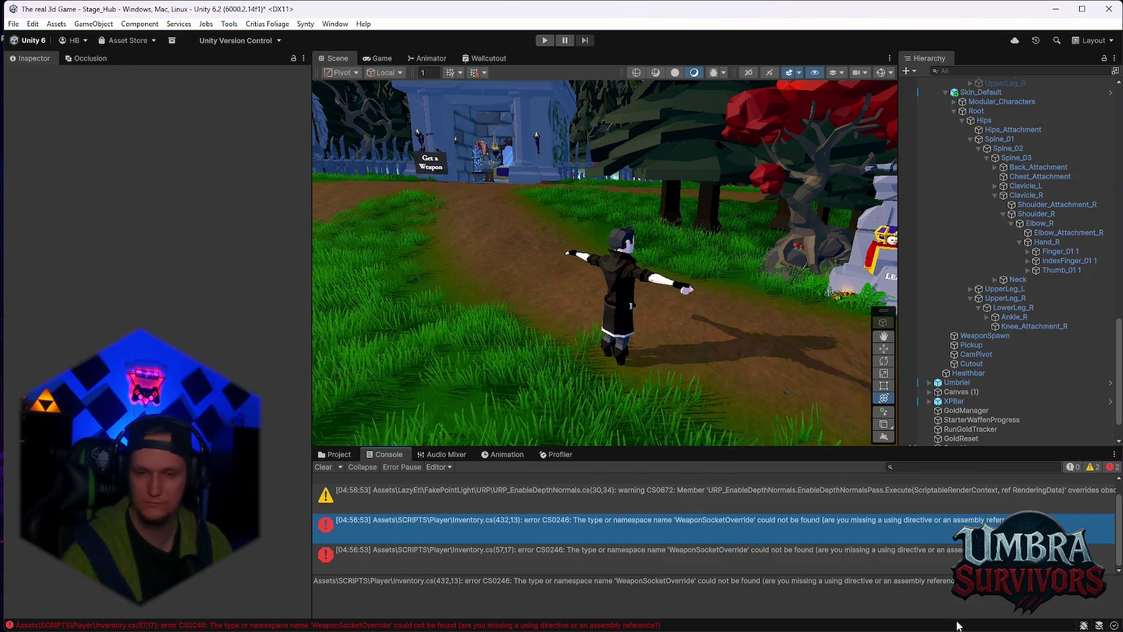
left_click(804, 560, "shift")
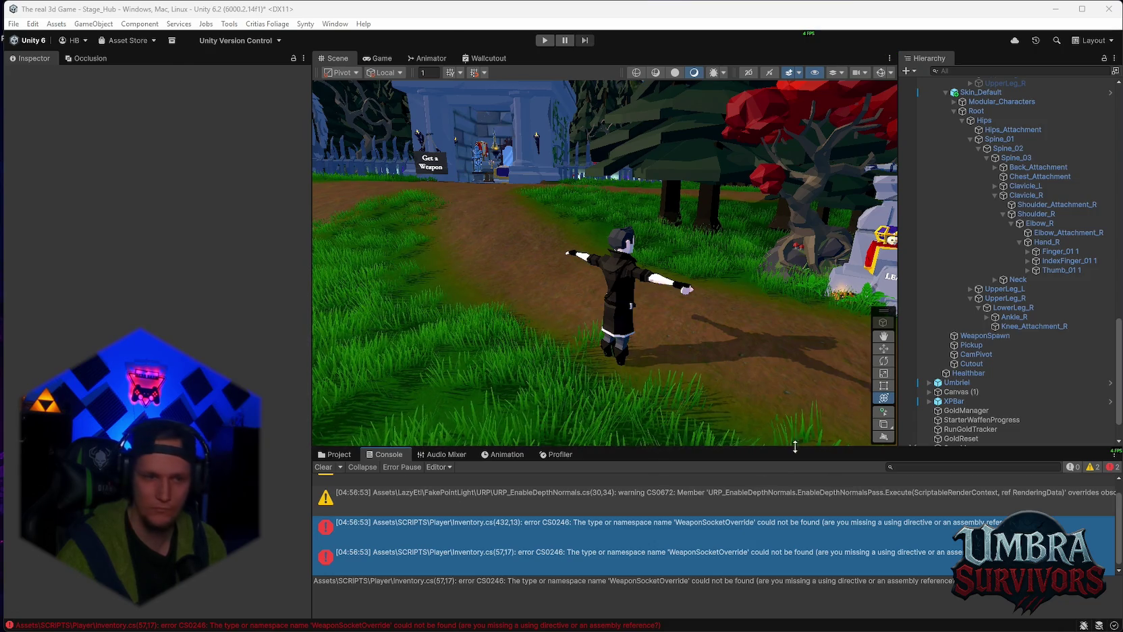
left_click(341, 455)
Create an empty C# script named 'WEaponsocketoverride' in Assets/SCRIPTS/Player
scroll(795, 540, "down", 1)
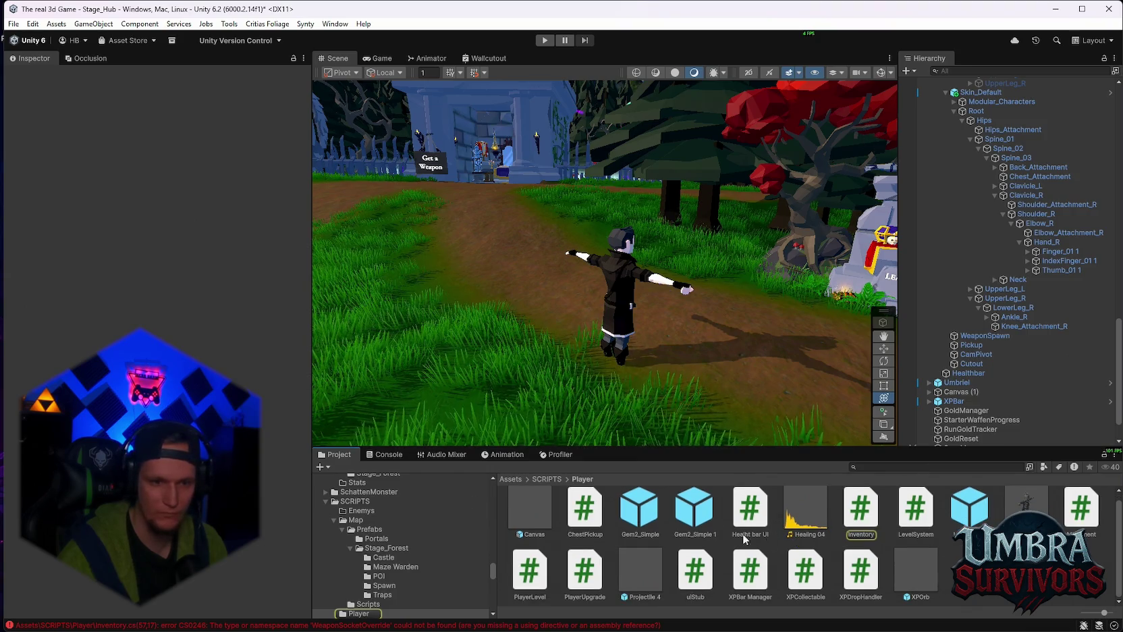
left_click(386, 456)
left_click(323, 455)
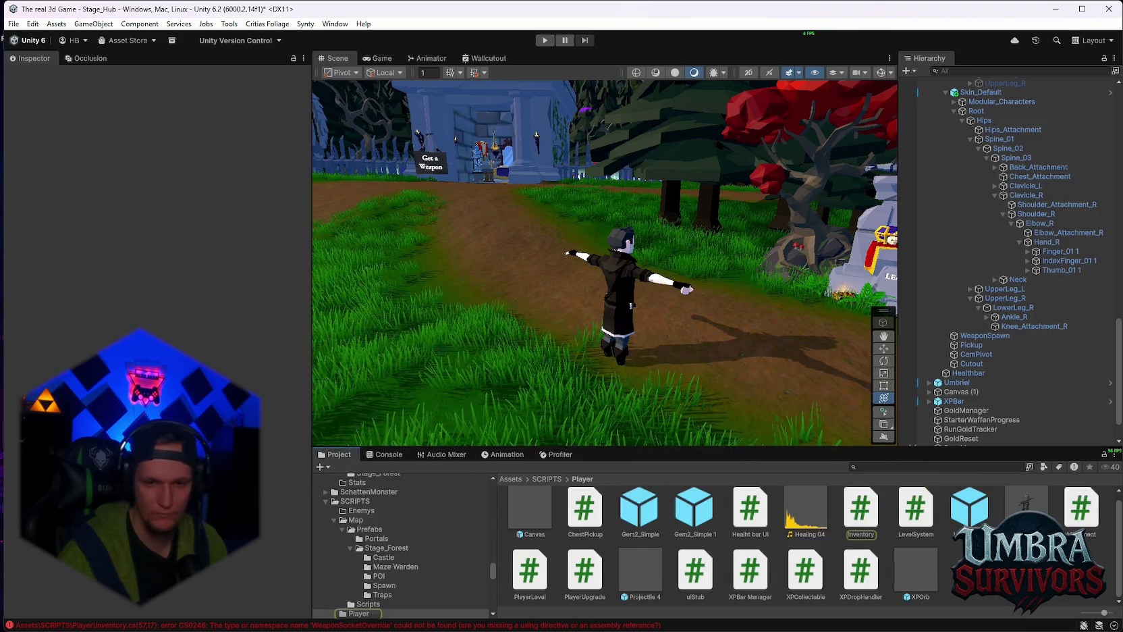
right_click(939, 586)
mouse_move(975, 236)
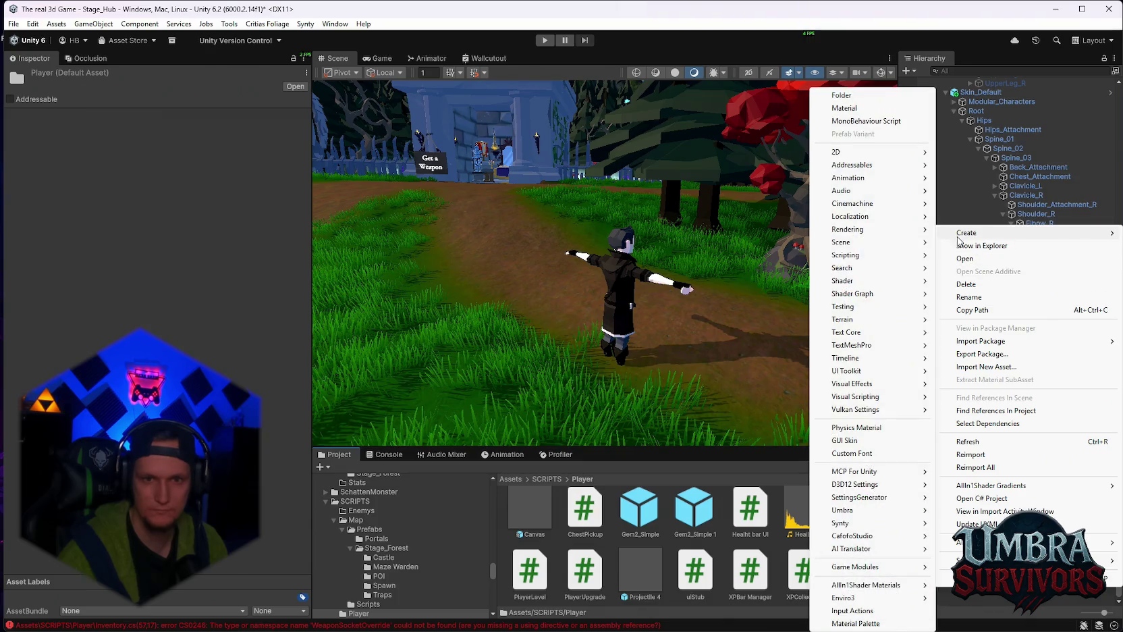
mouse_move(851, 255)
left_click(978, 281)
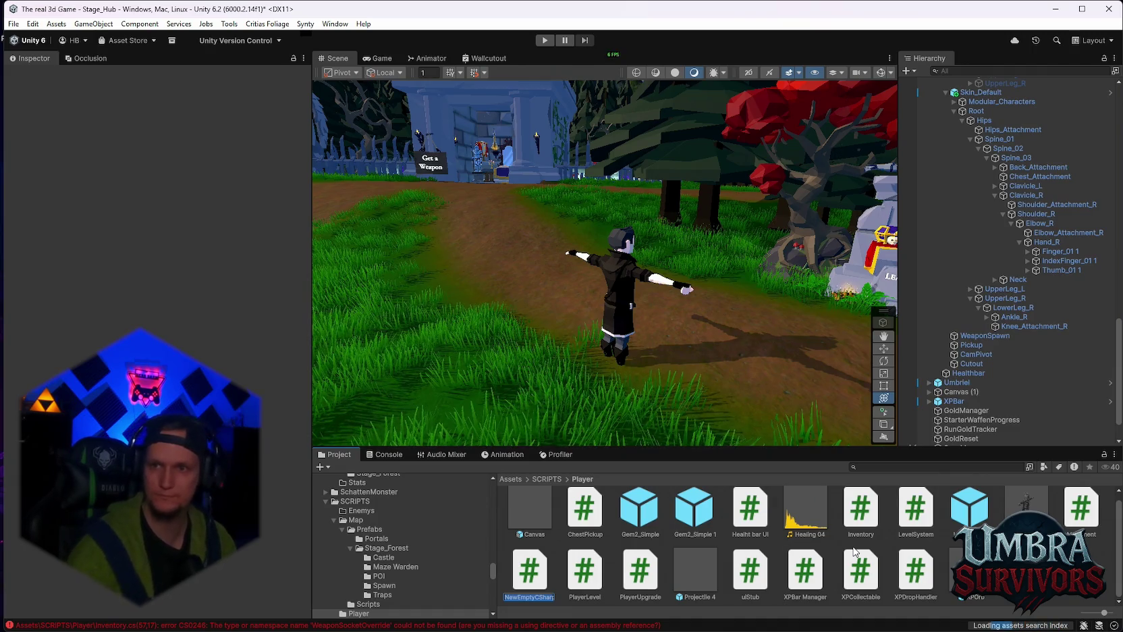
type("WEaponsocketoverr")
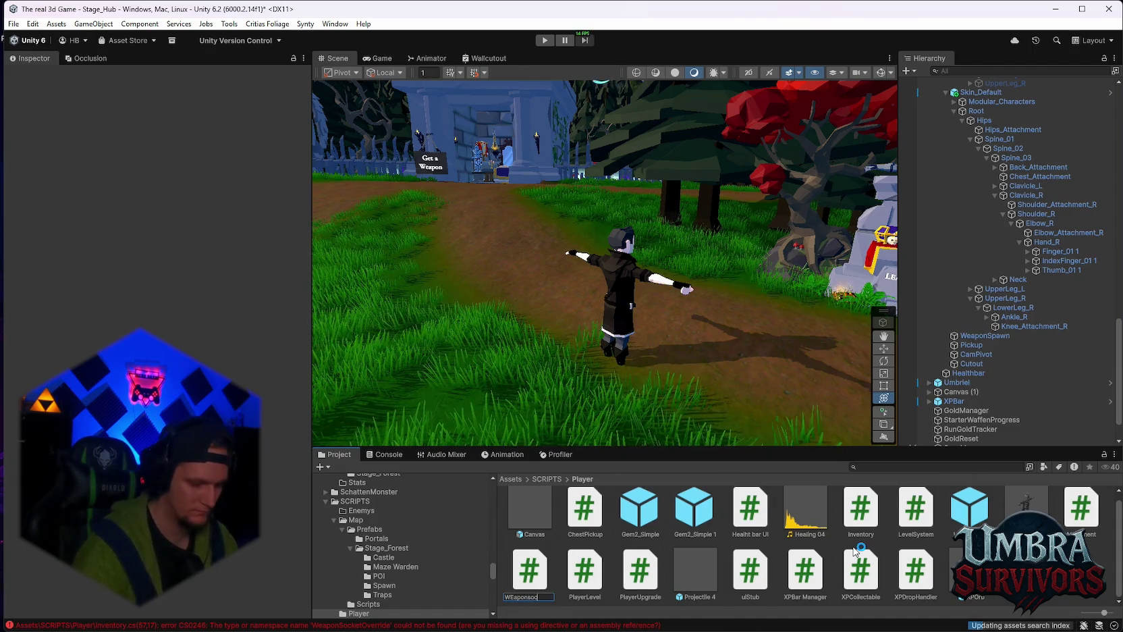
type("ide")
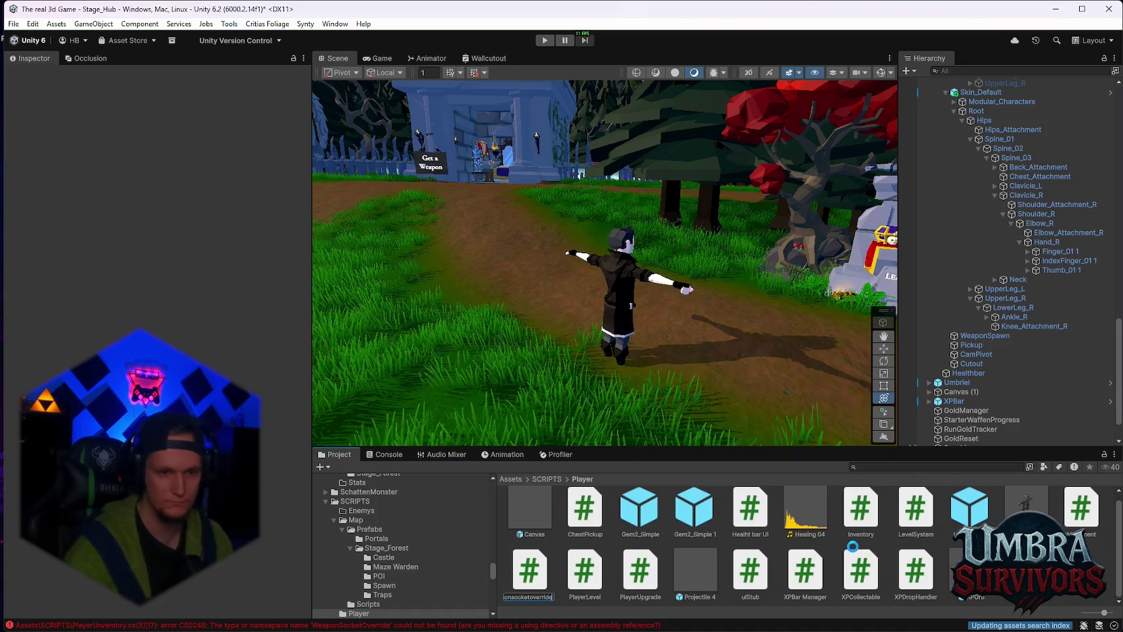
key("Return")
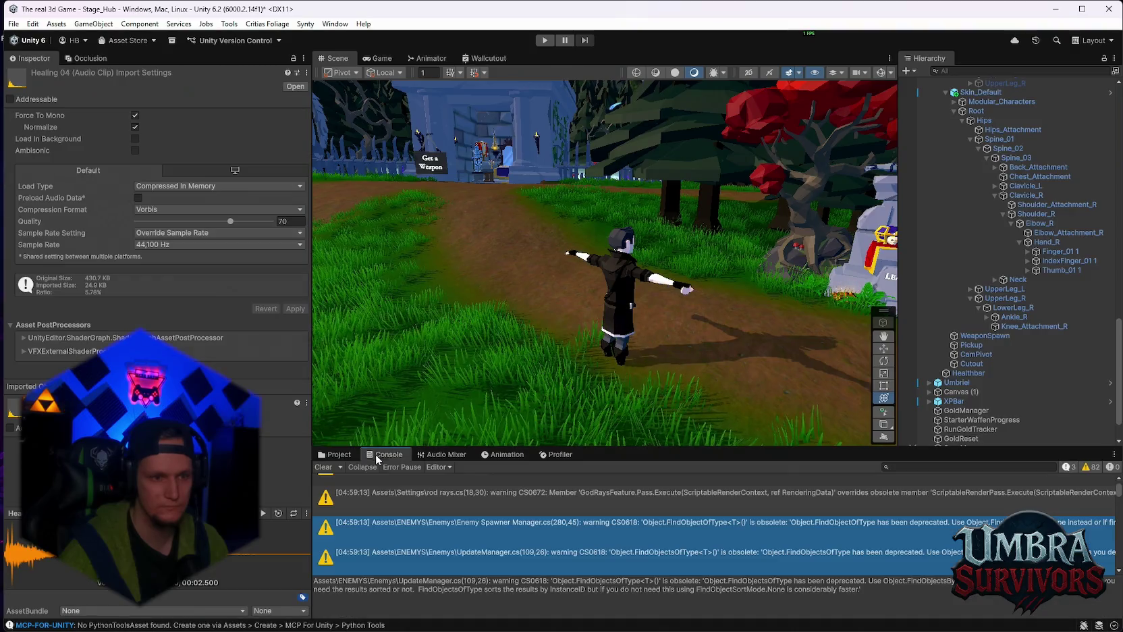
Run a brief play test of the hub scene, then stop it
left_click(331, 456)
left_click(545, 40)
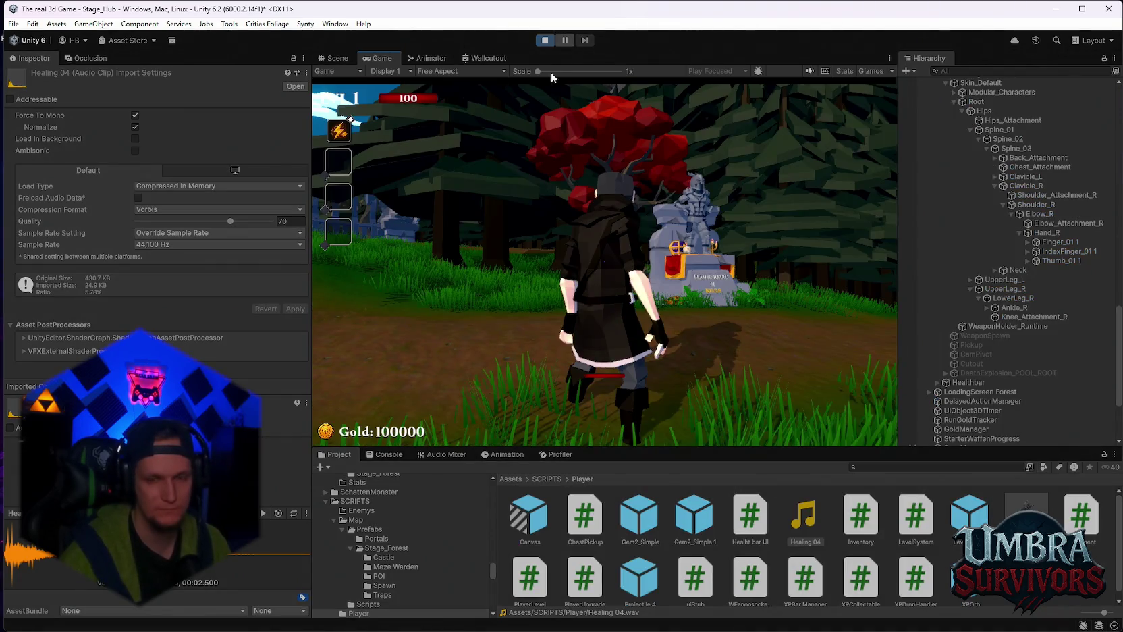
left_click(545, 40)
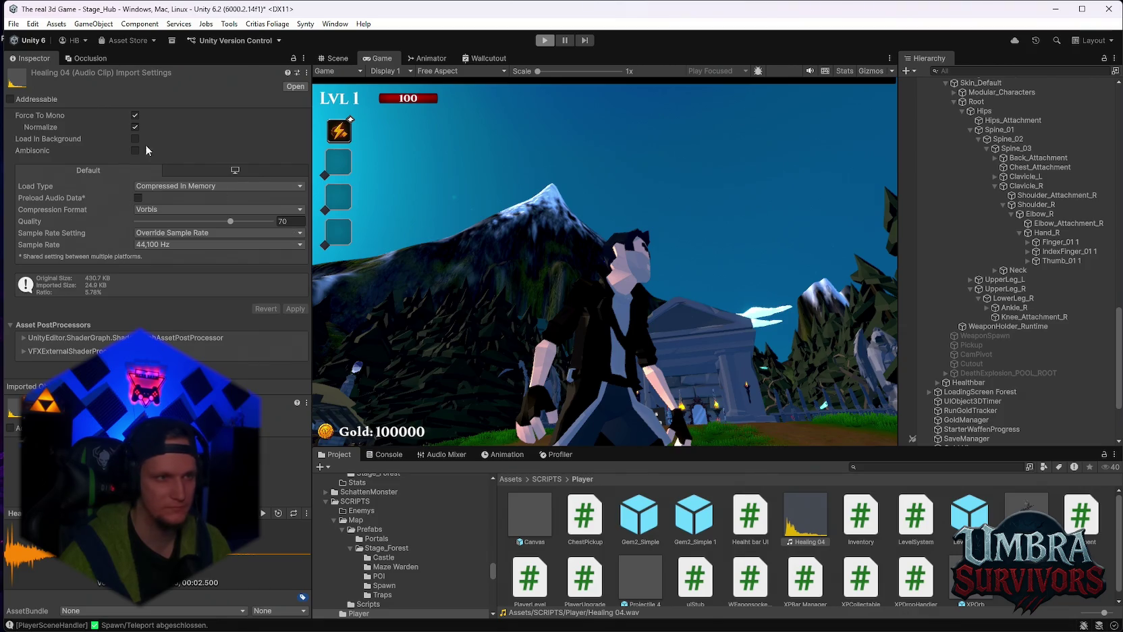
Save the current scene, then save the whole project
left_click(13, 23)
left_click(33, 81)
left_click(15, 24)
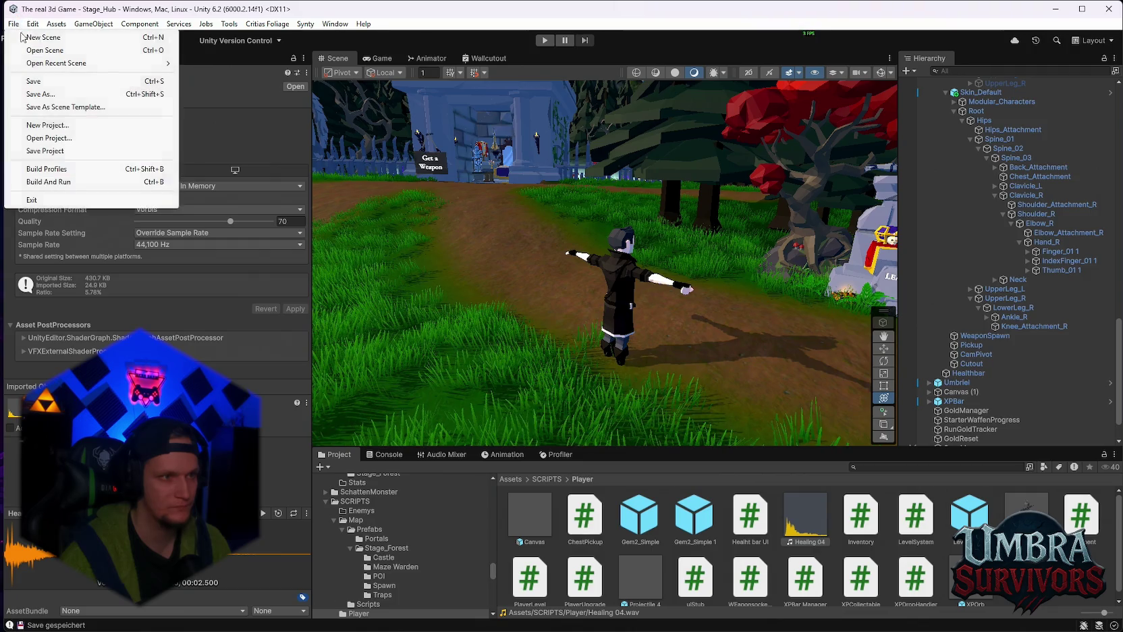
left_click(51, 150)
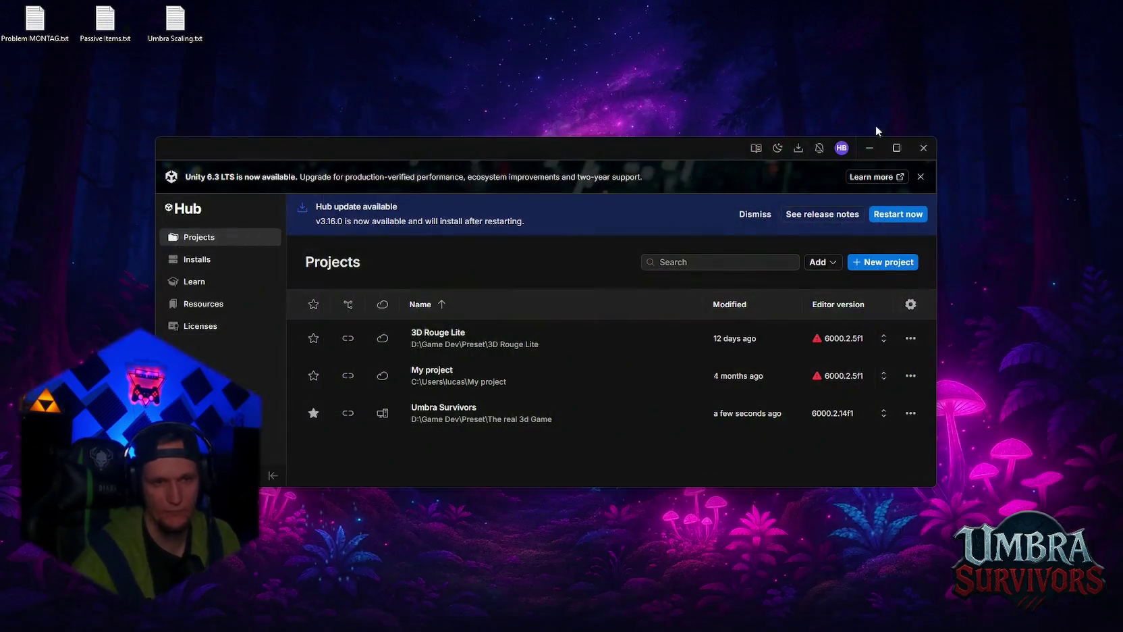
Launch Umbra Survivors from Unity Hub's Projects list
left_click(667, 417)
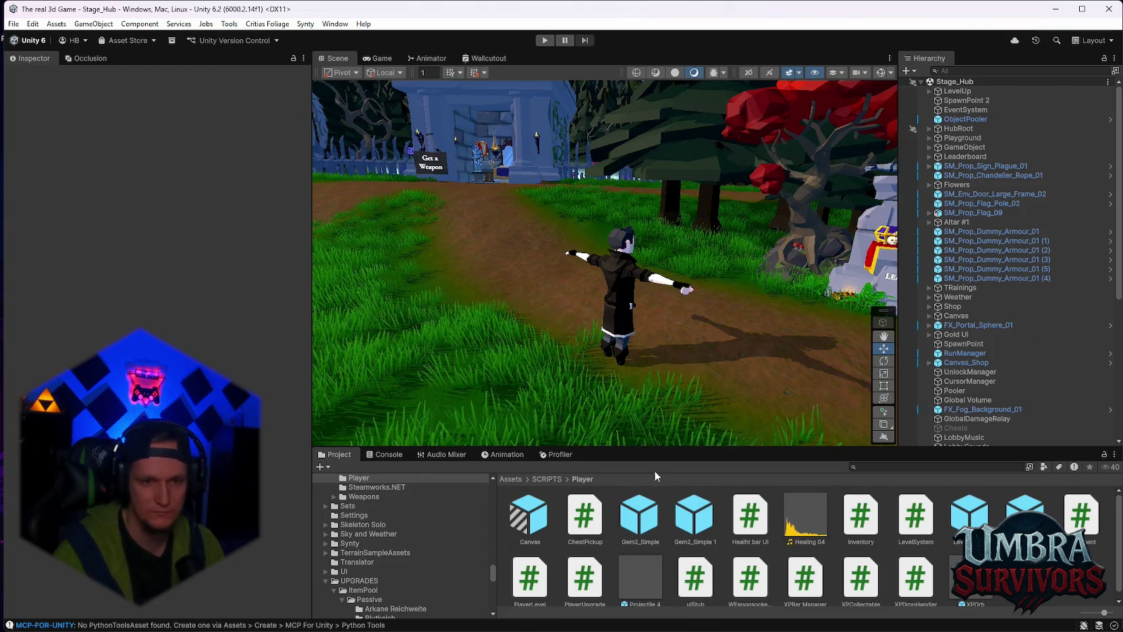
Expand MainPlayer in the Hierarchy and select its Player object
scroll(958, 263, "down", 4)
scroll(989, 263, "down", 1)
scroll(989, 323, "up", 4)
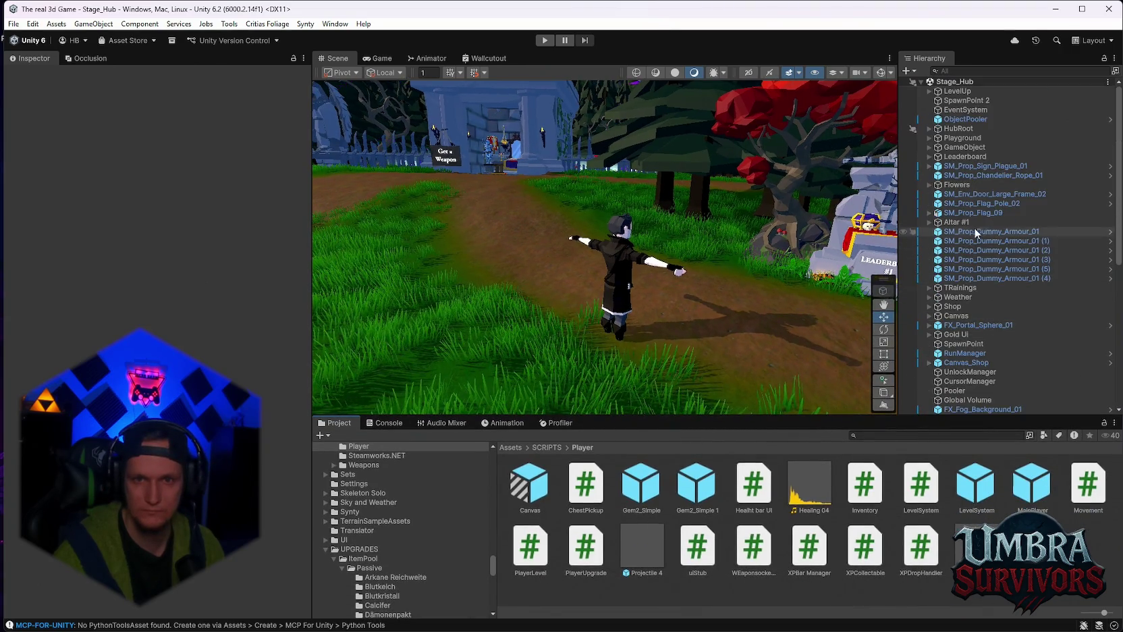
scroll(978, 283, "down", 3)
scroll(969, 291, "down", 4)
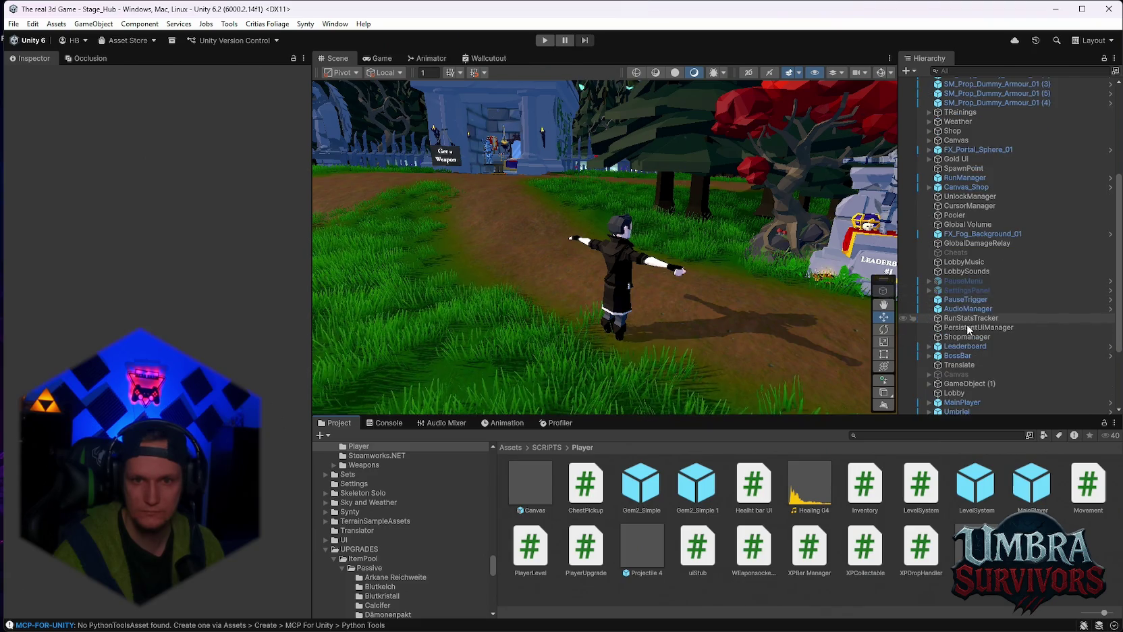
scroll(979, 337, "up", 2)
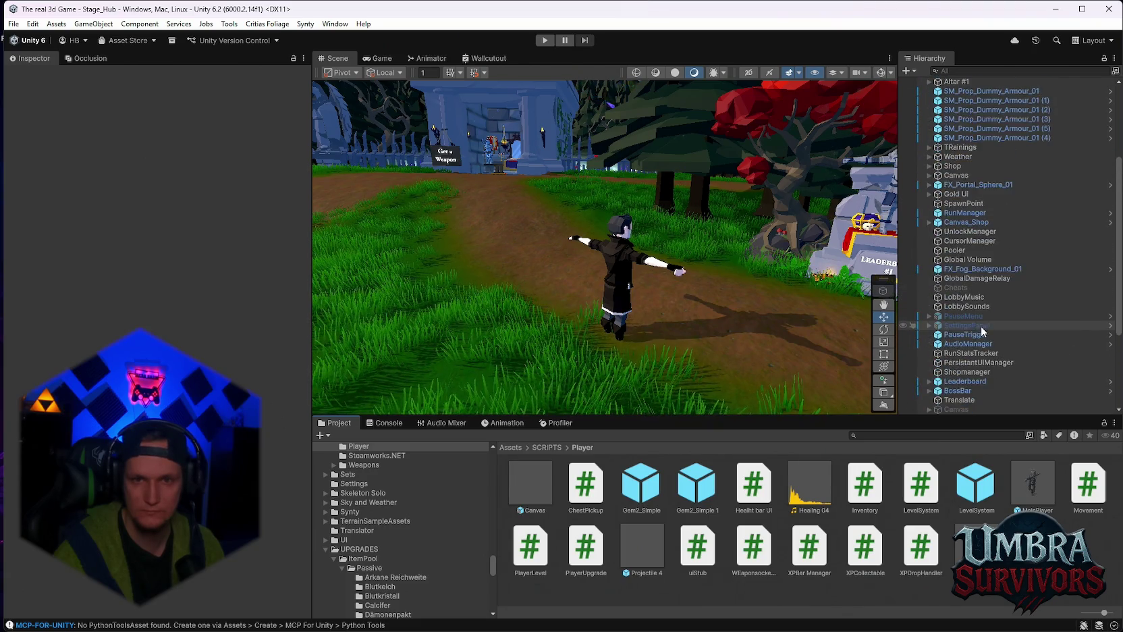
scroll(982, 304, "up", 5)
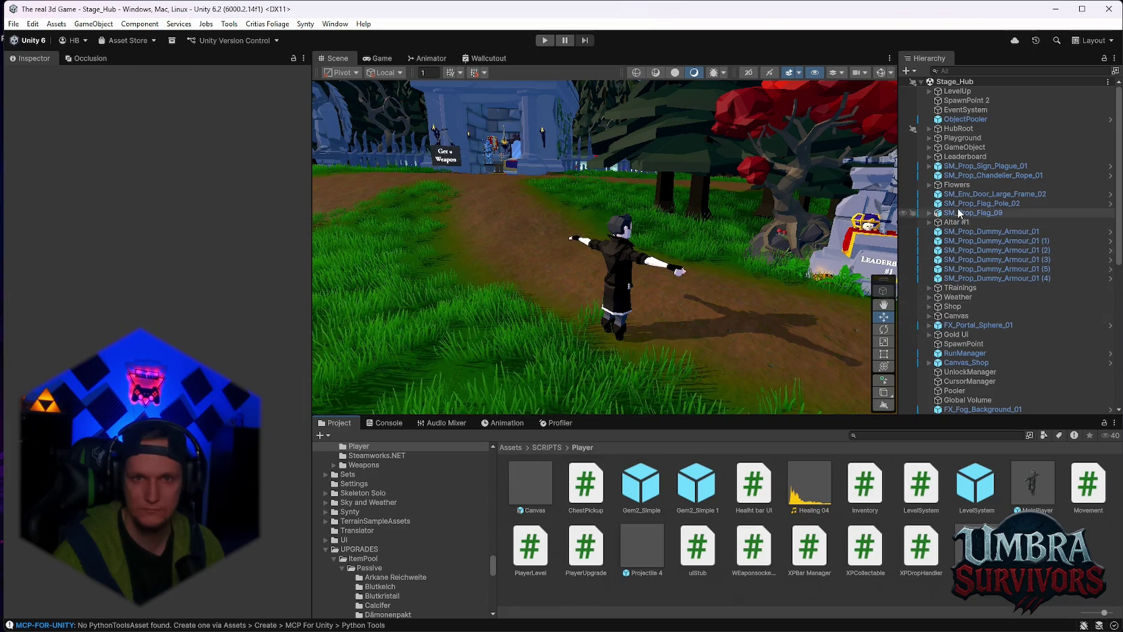
scroll(967, 261, "down", 1)
scroll(964, 294, "down", 2)
scroll(967, 295, "down", 6)
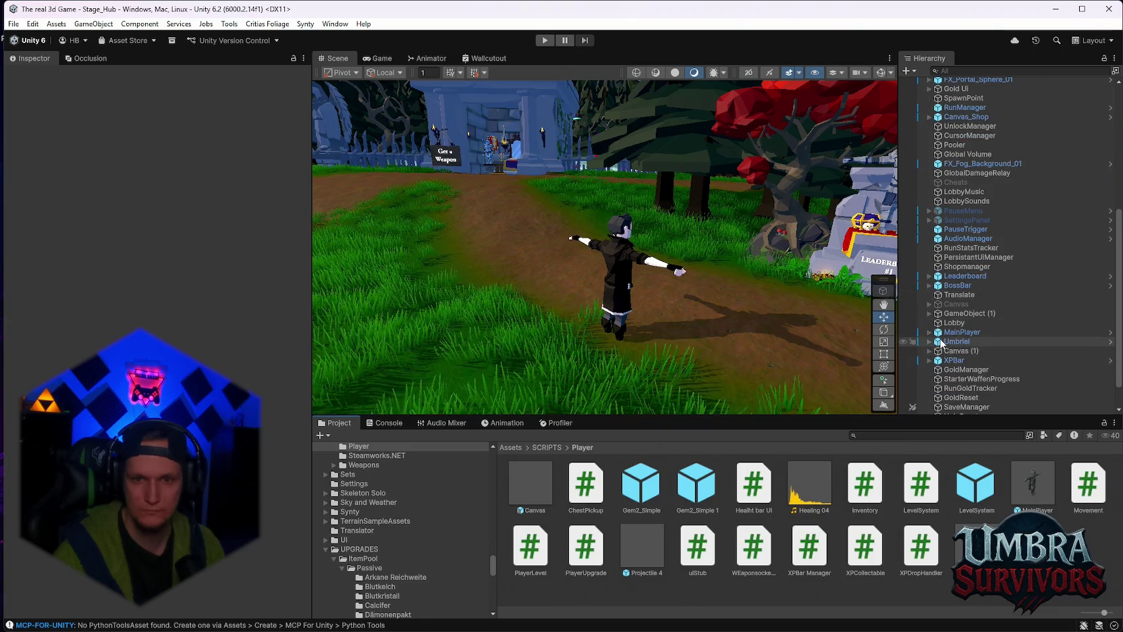
left_click(929, 332)
scroll(935, 318, "down", 2)
left_click(937, 288)
left_click(937, 290)
Leave the weapon sockets list empty and expand the Skin Weapon Sockets list
scroll(155, 270, "down", 10)
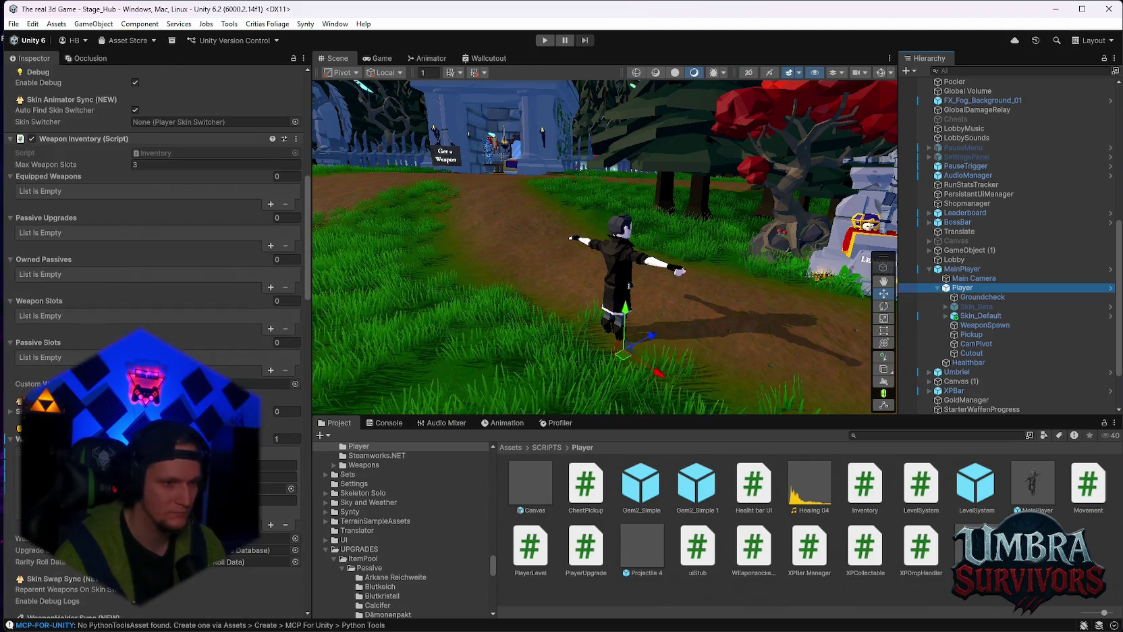
scroll(156, 270, "down", 2)
left_click(285, 461)
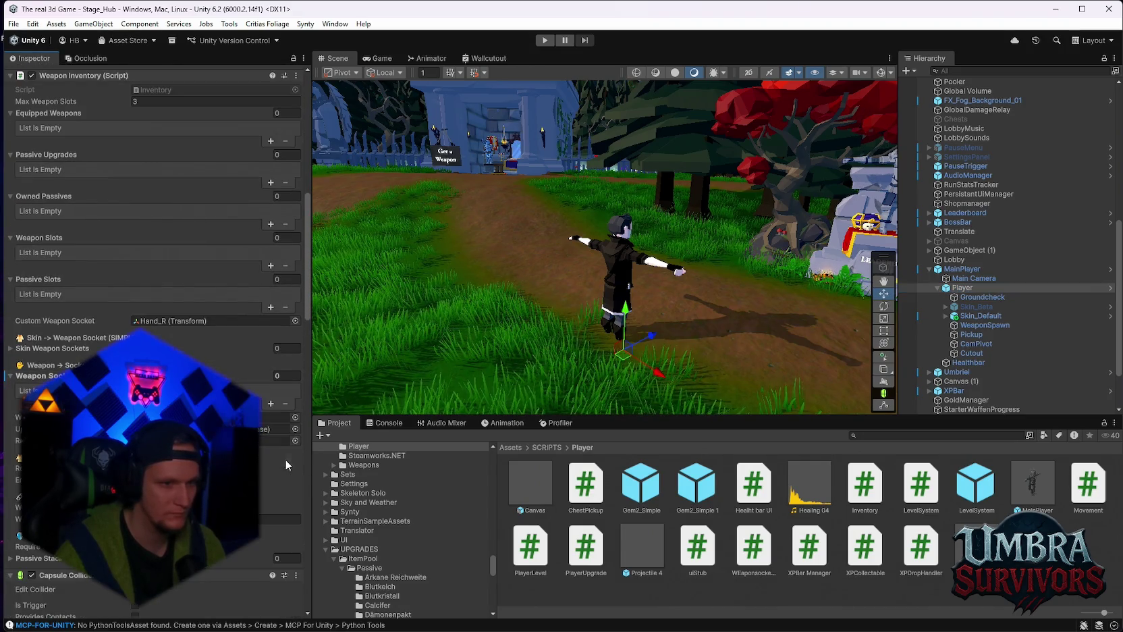
left_click(270, 404)
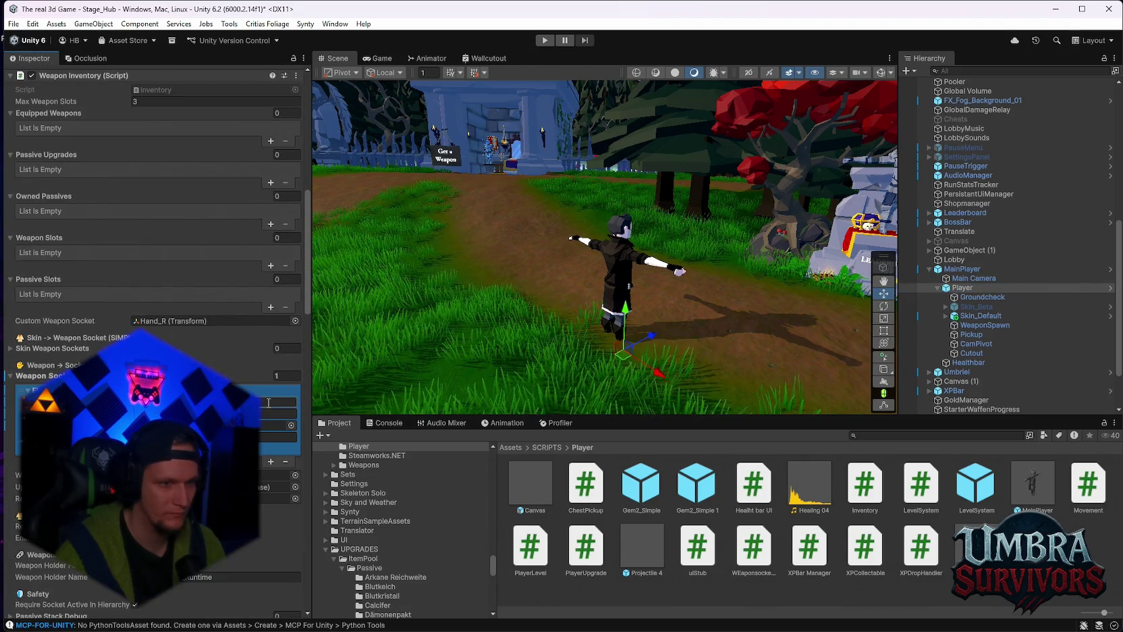
left_click(287, 462)
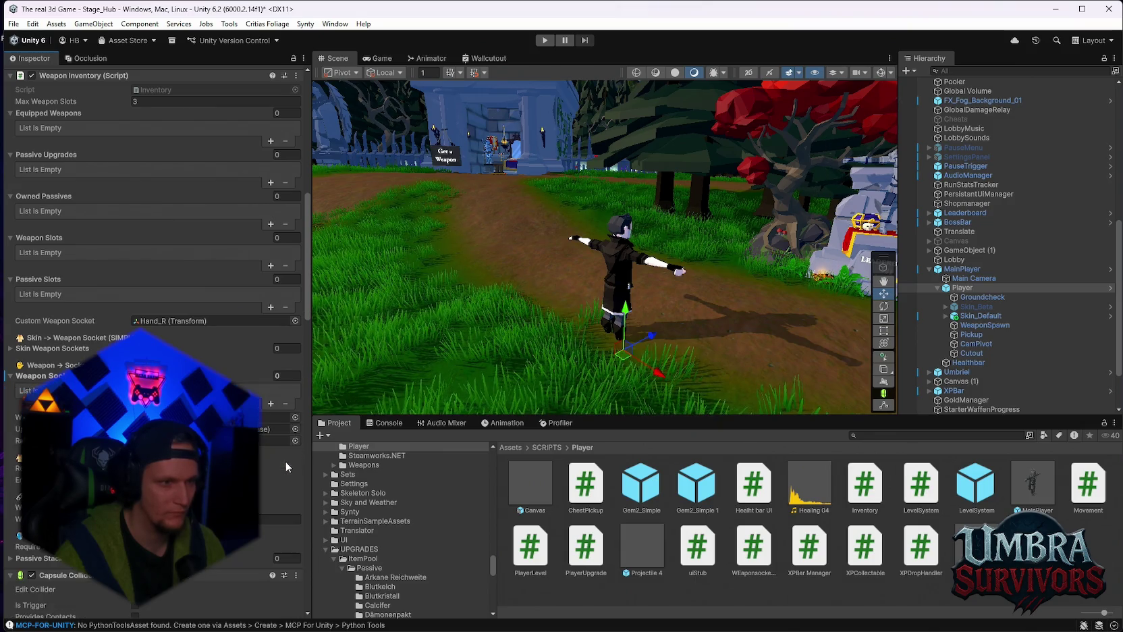
left_click(67, 349)
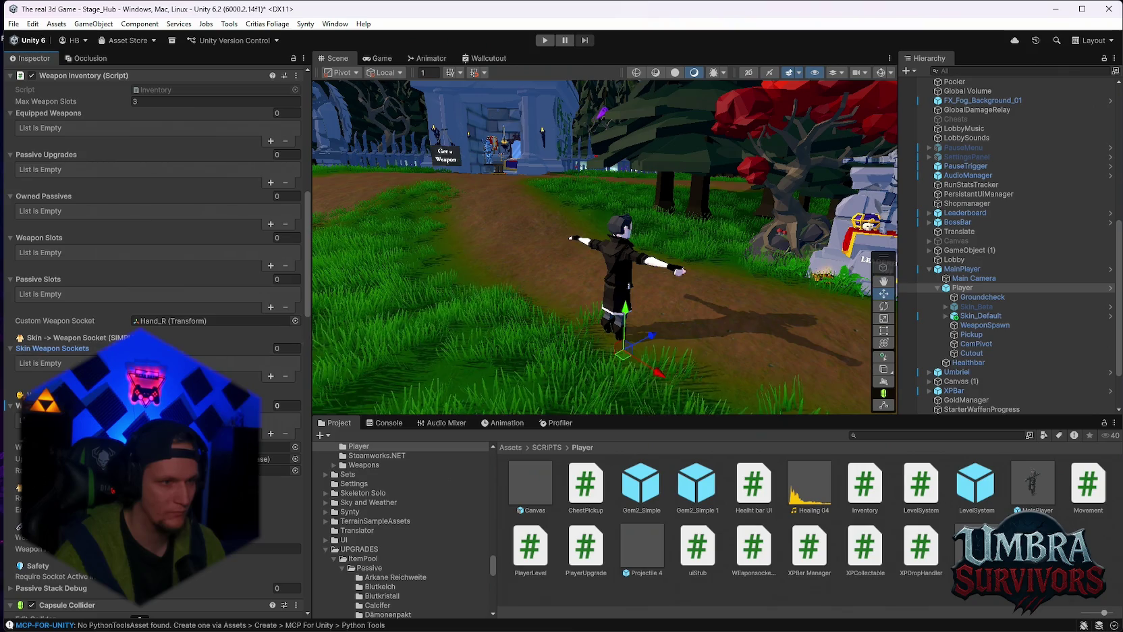
Add two entries to Skin Weapon Sockets and expand them
left_click(270, 375)
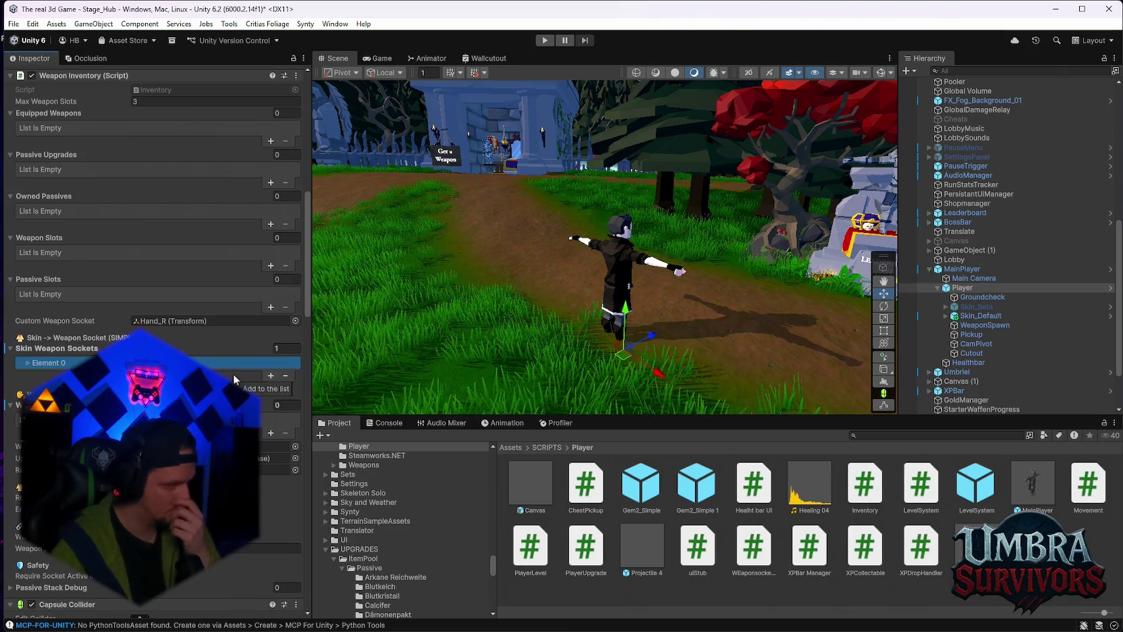
left_click(30, 361)
left_click(270, 421)
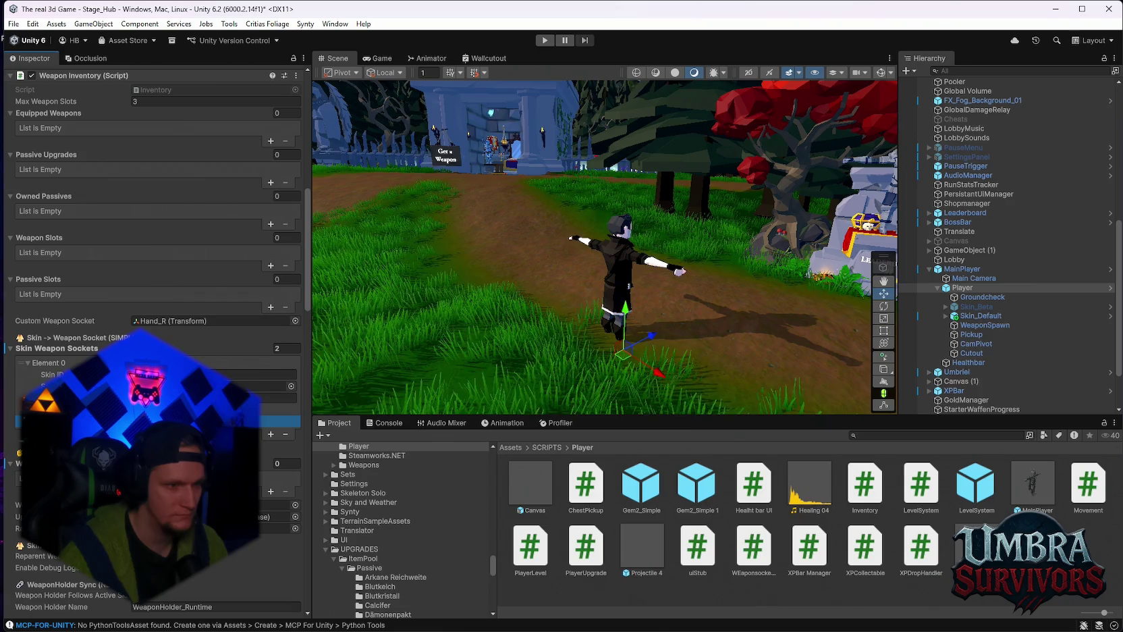
left_click(29, 420)
left_click(27, 362)
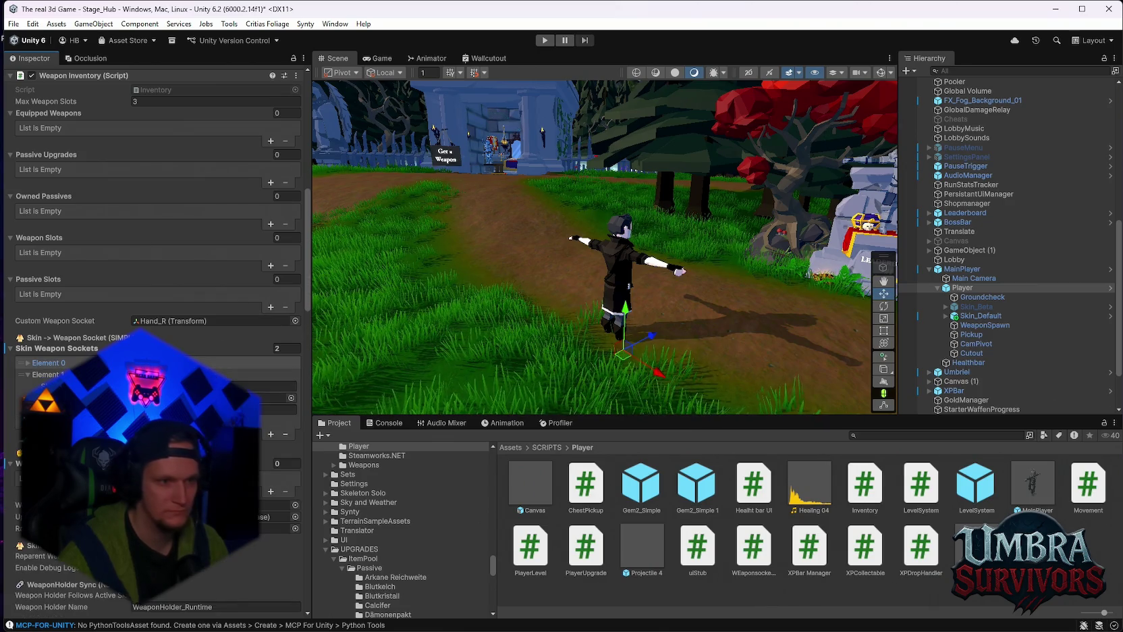
scroll(42, 370, "down", 5)
left_click(28, 172)
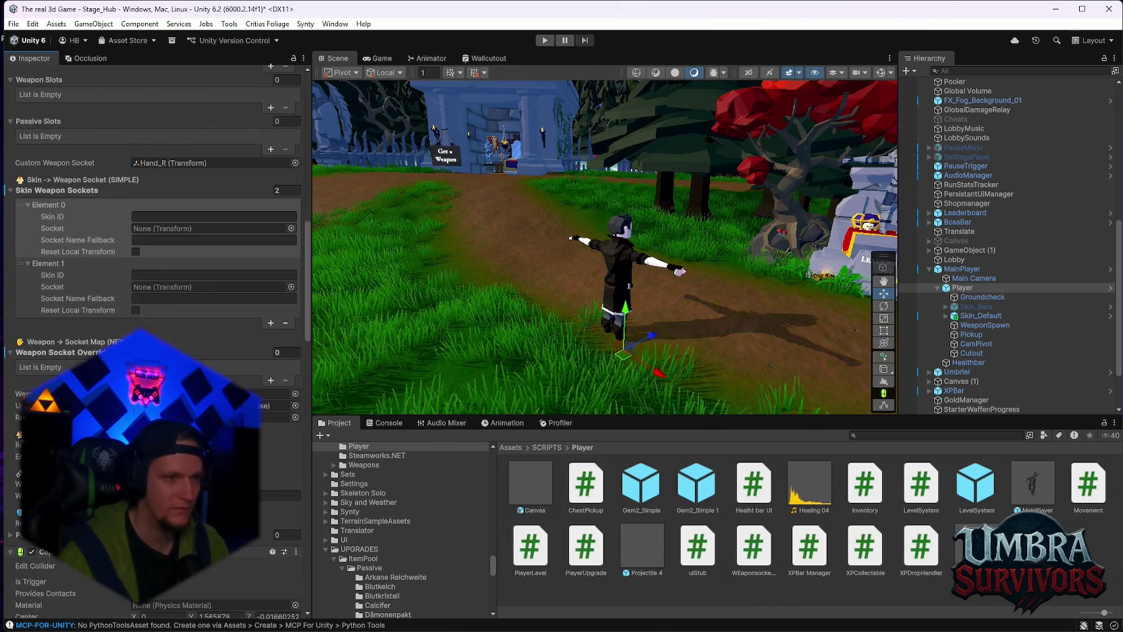
Enter Skin IDs 'Skin_beta' and 'Skin_Default' in the two entries
left_click(170, 185)
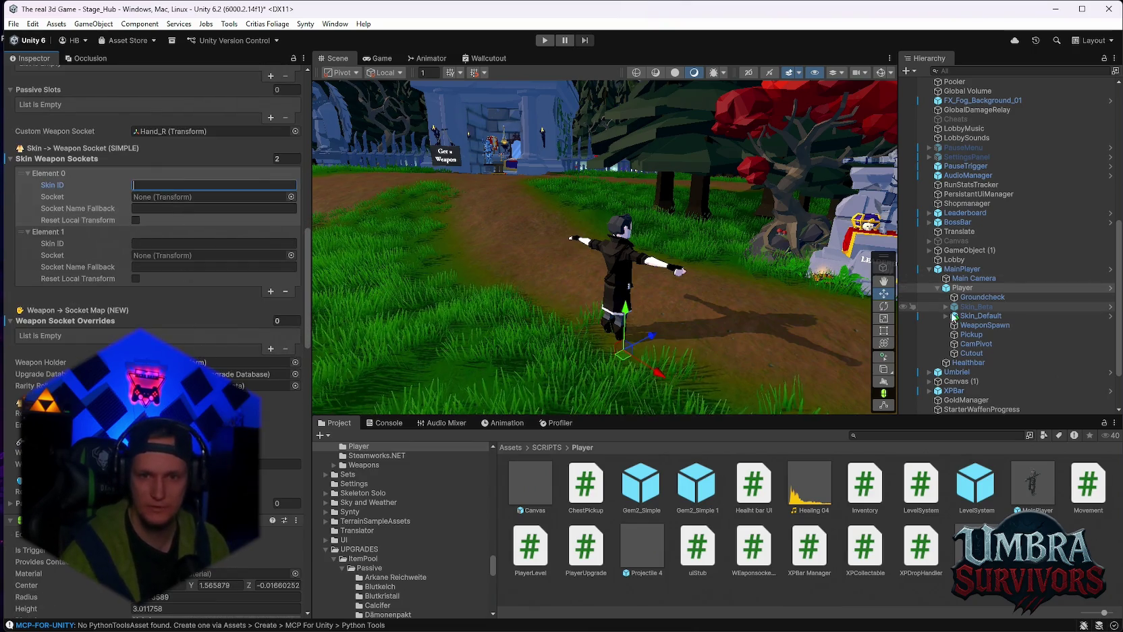
type("Ski")
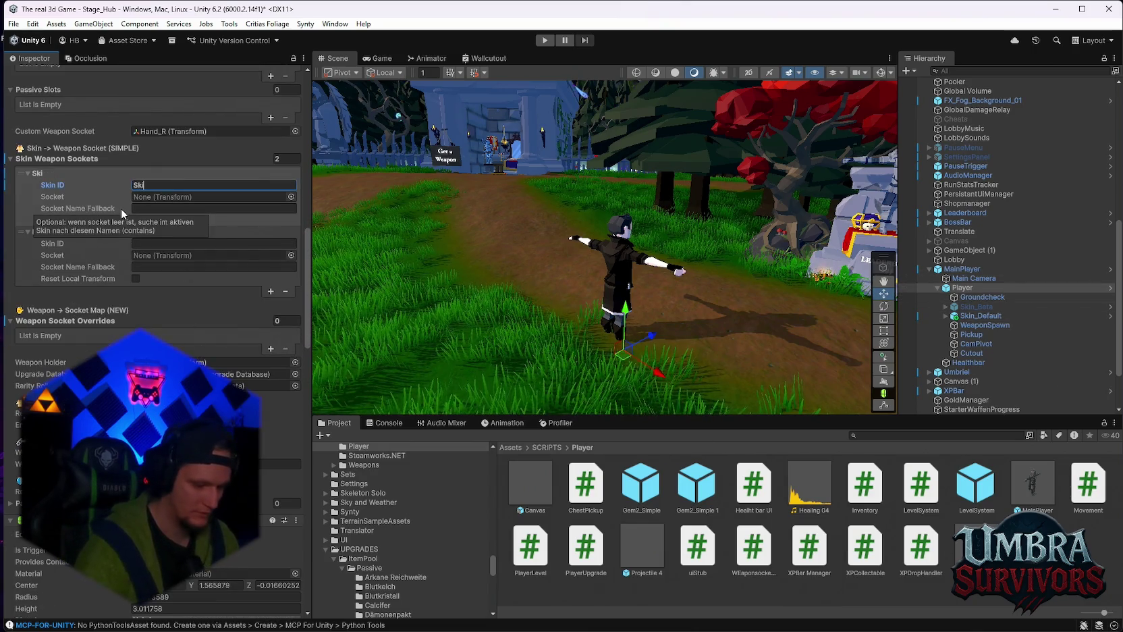
type("n_beta")
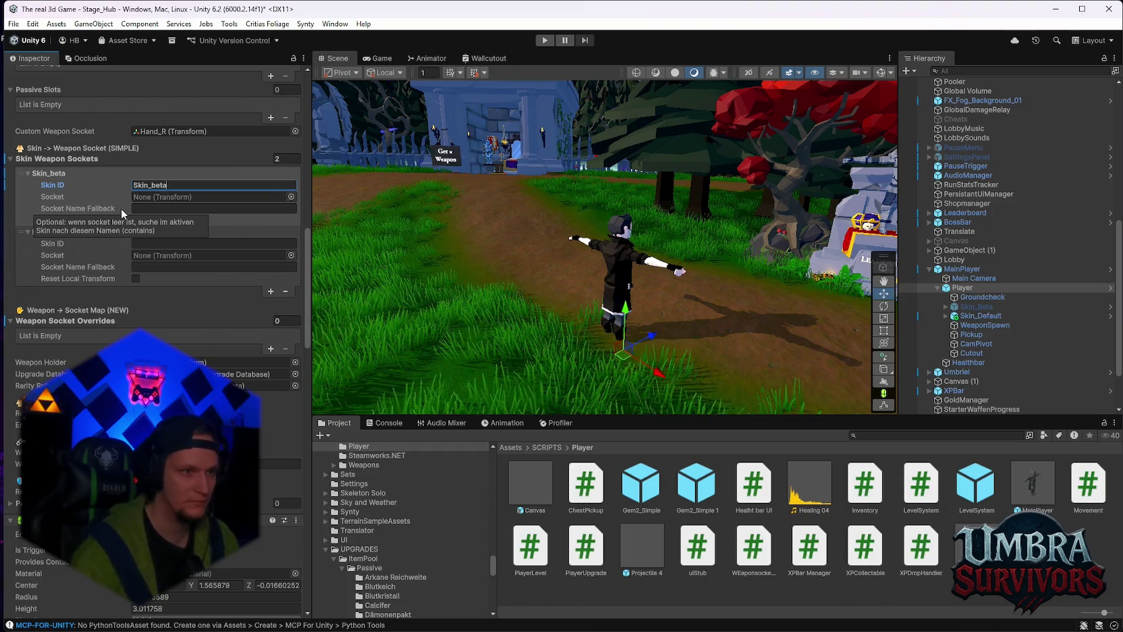
left_click(145, 243)
type("Ski")
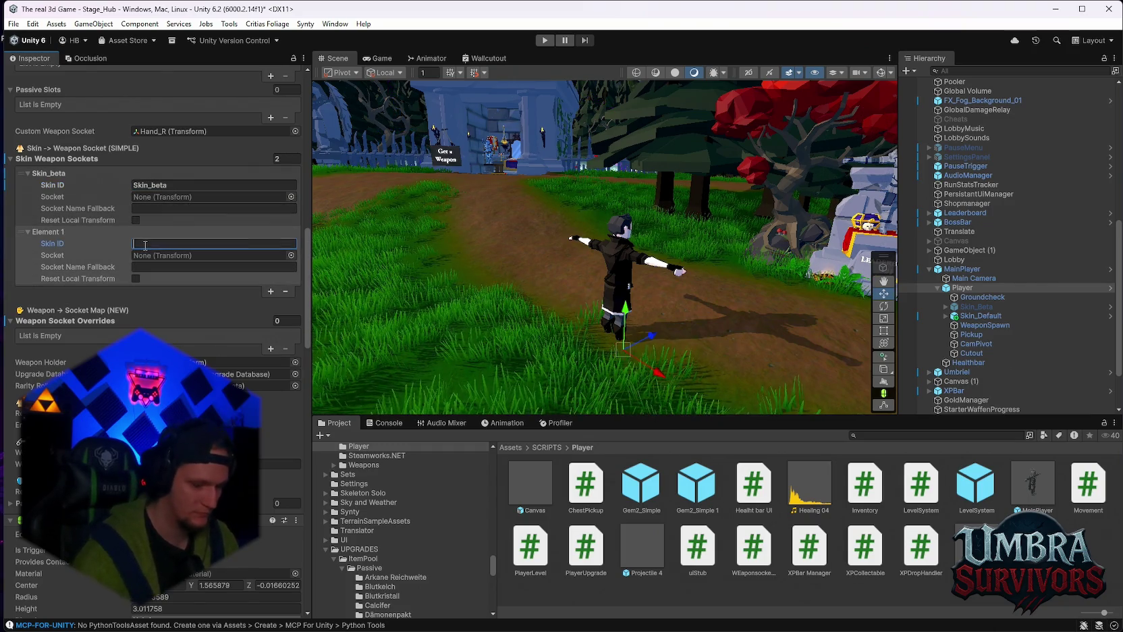
type("n_Default")
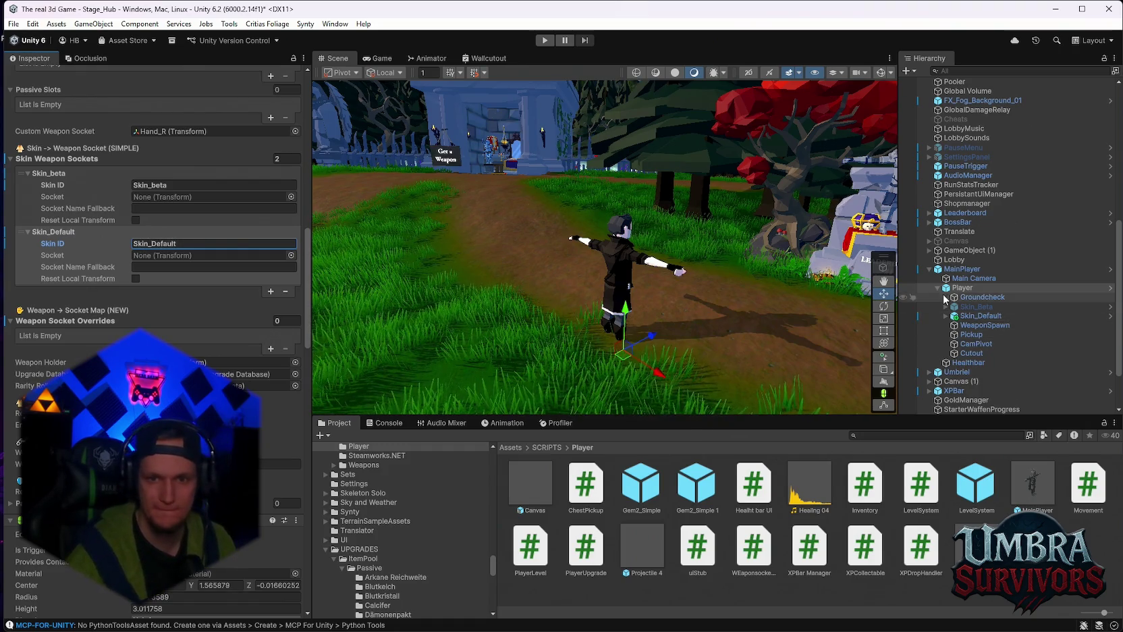
left_click(962, 288)
left_click(946, 306)
Assign Skin_Beta's Hand_R bone as the Skin_beta entry's socket
left_click(953, 325)
left_click(961, 335)
left_click(969, 353)
left_click(978, 362)
left_click(986, 372)
scroll(1003, 366, "down", 3)
left_click(995, 304)
left_click(1006, 330)
left_click(1003, 324)
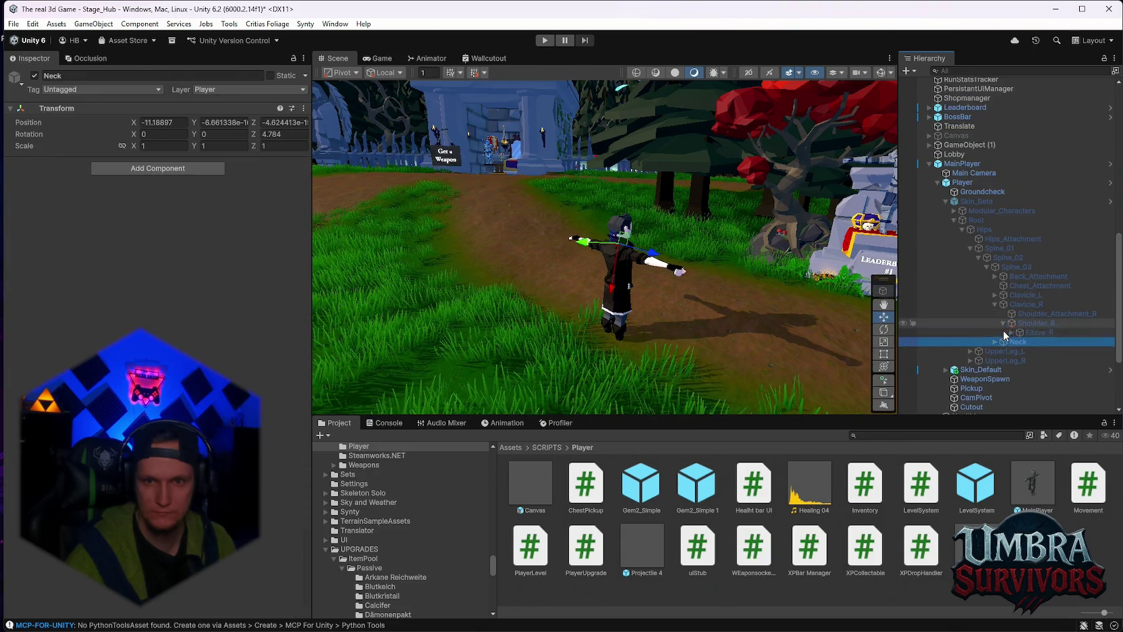
left_click(1011, 332)
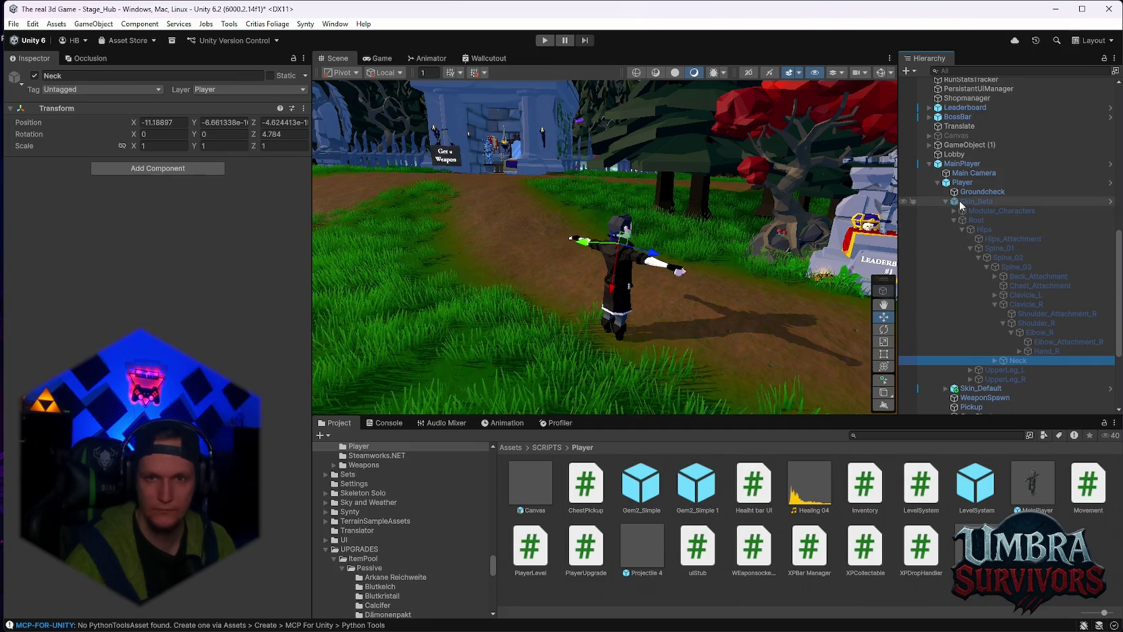
left_click(972, 184)
scroll(219, 299, "down", 10)
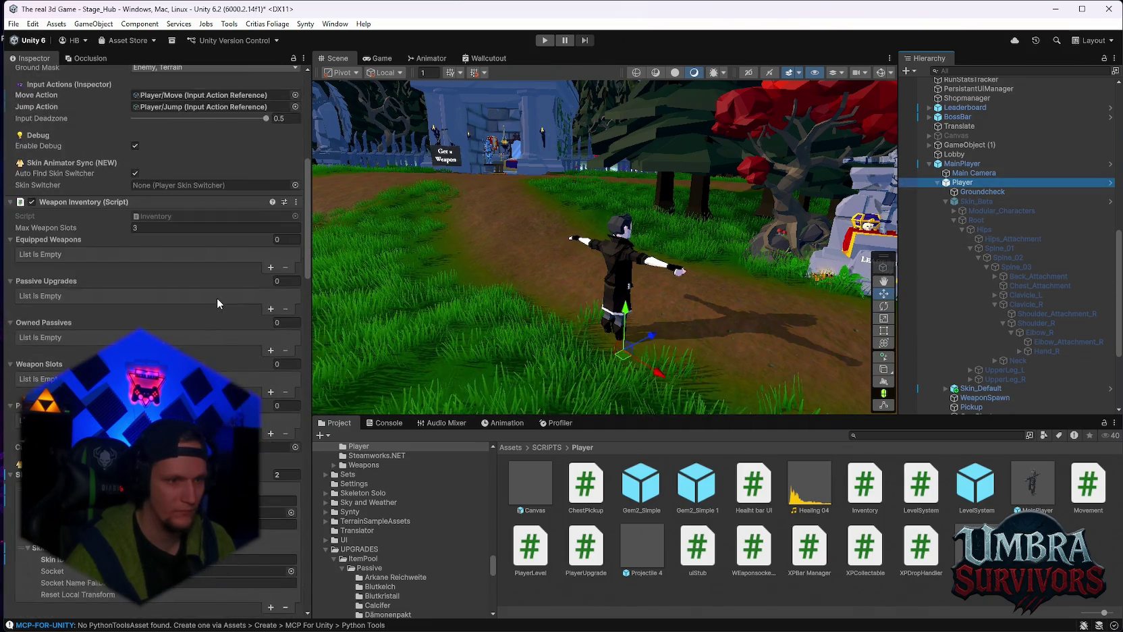
scroll(217, 298, "down", 5)
mouse_move(1039, 348)
left_mouse_down()
mouse_move(245, 364)
mouse_move(249, 386)
left_mouse_up()
Assign Skin_Default's Hand_R bone as the Skin_Default entry's socket and start play mode
scroll(202, 324, "down", 1)
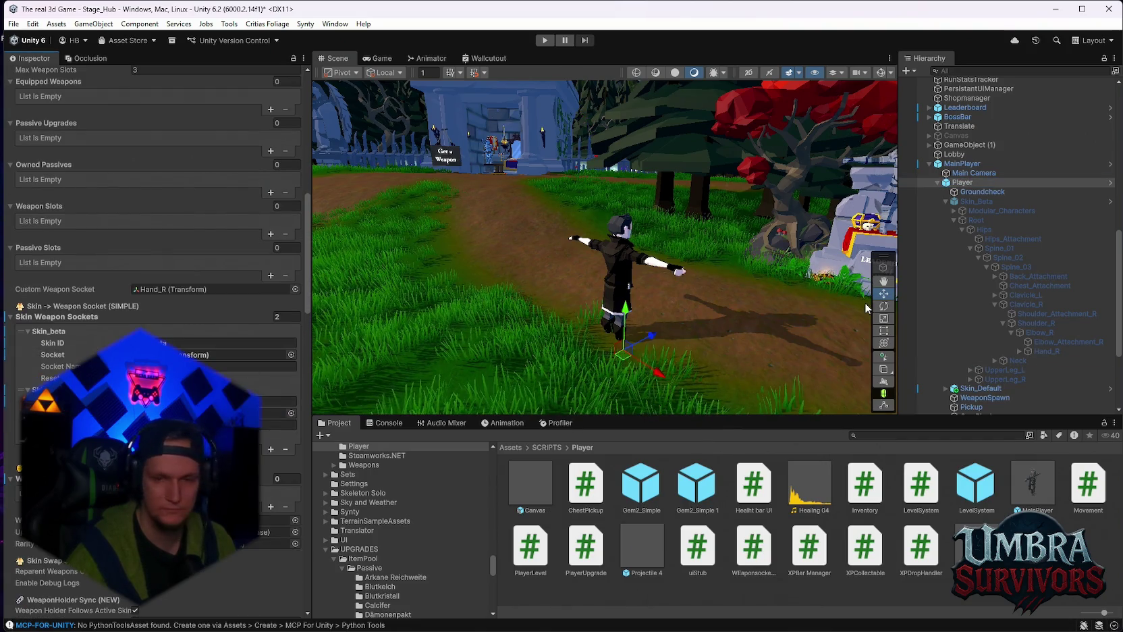
scroll(1018, 326, "down", 3)
left_click(946, 317)
left_click(953, 337)
left_click(961, 346)
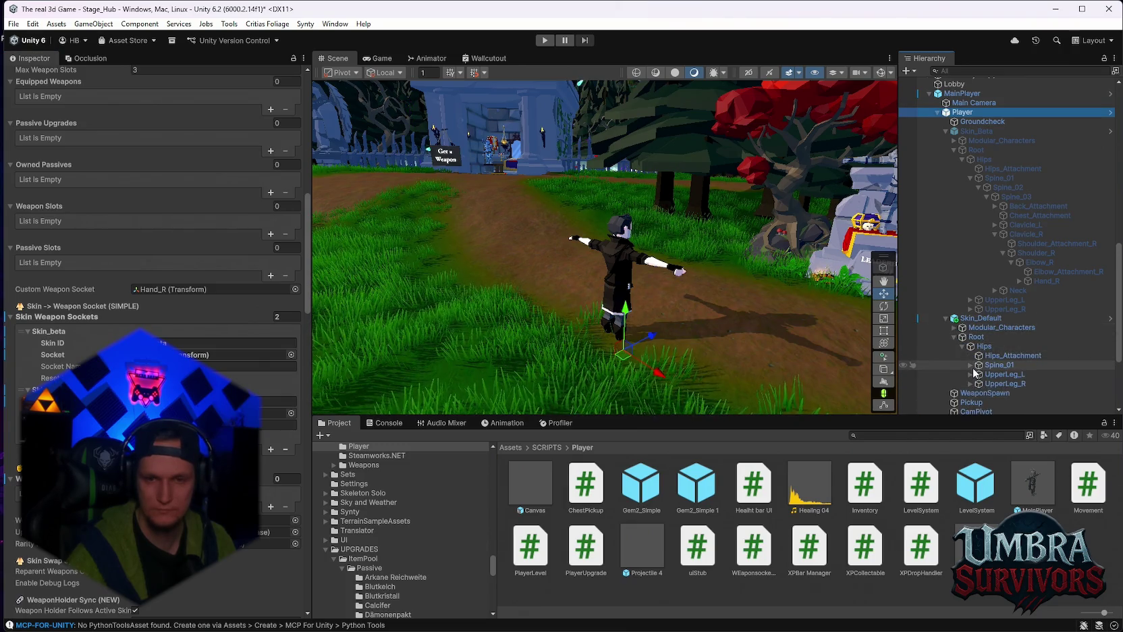
left_click(971, 364)
left_click(989, 374)
left_click(979, 374)
left_click(980, 318)
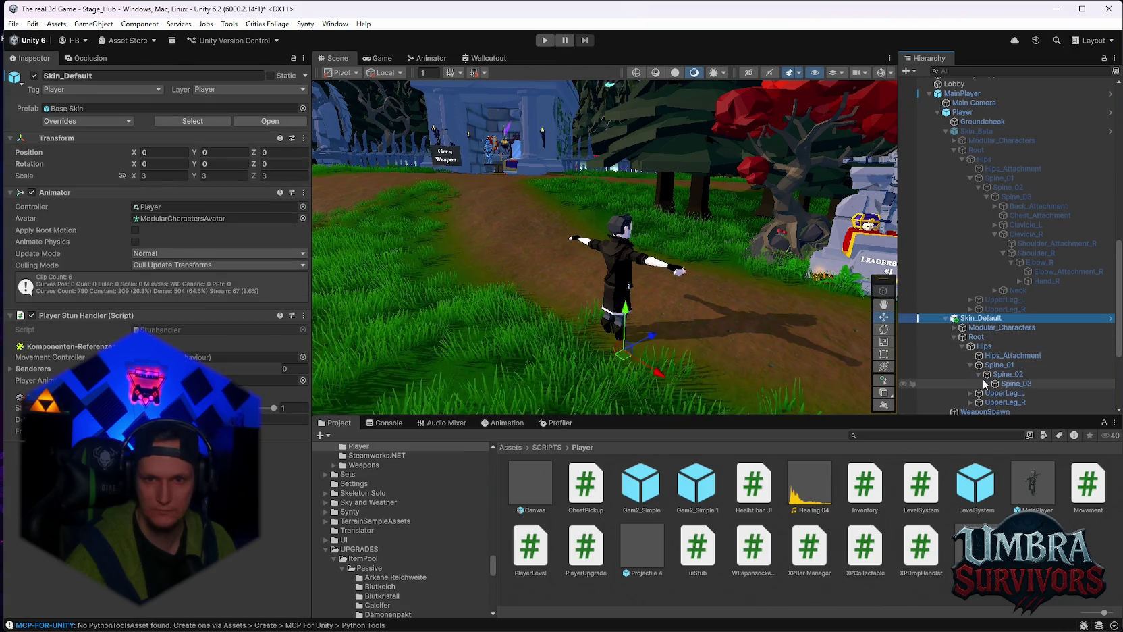
left_click(987, 383)
scroll(990, 378, "down", 3)
left_click(995, 351)
left_click(1012, 379)
scroll(1012, 337, "down", 2)
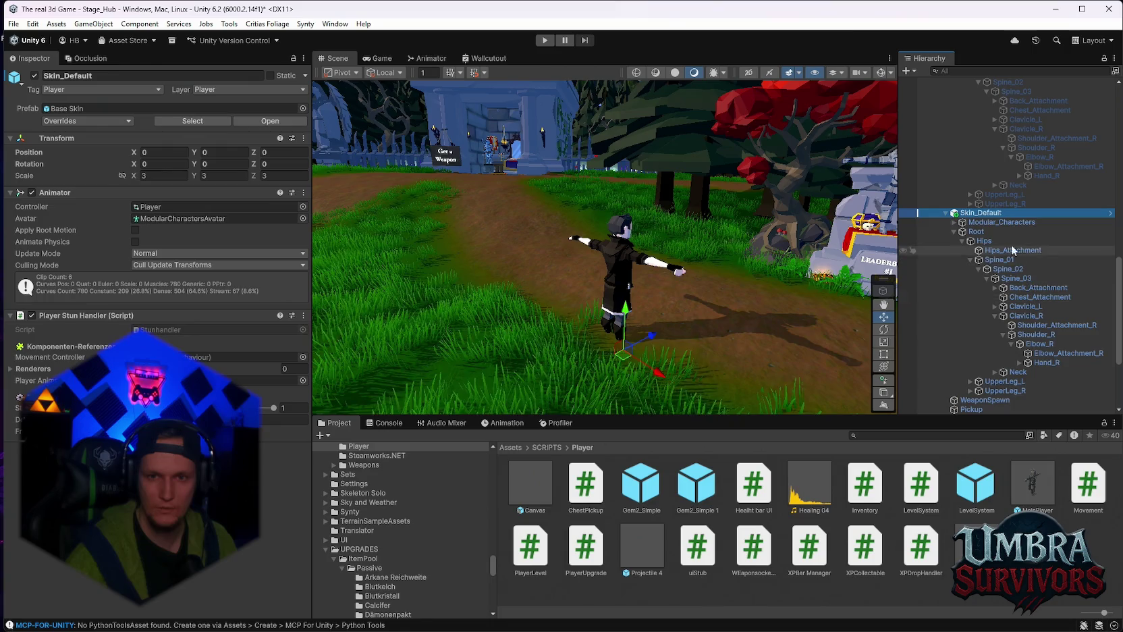
scroll(1012, 270, "up", 5)
left_click(968, 142)
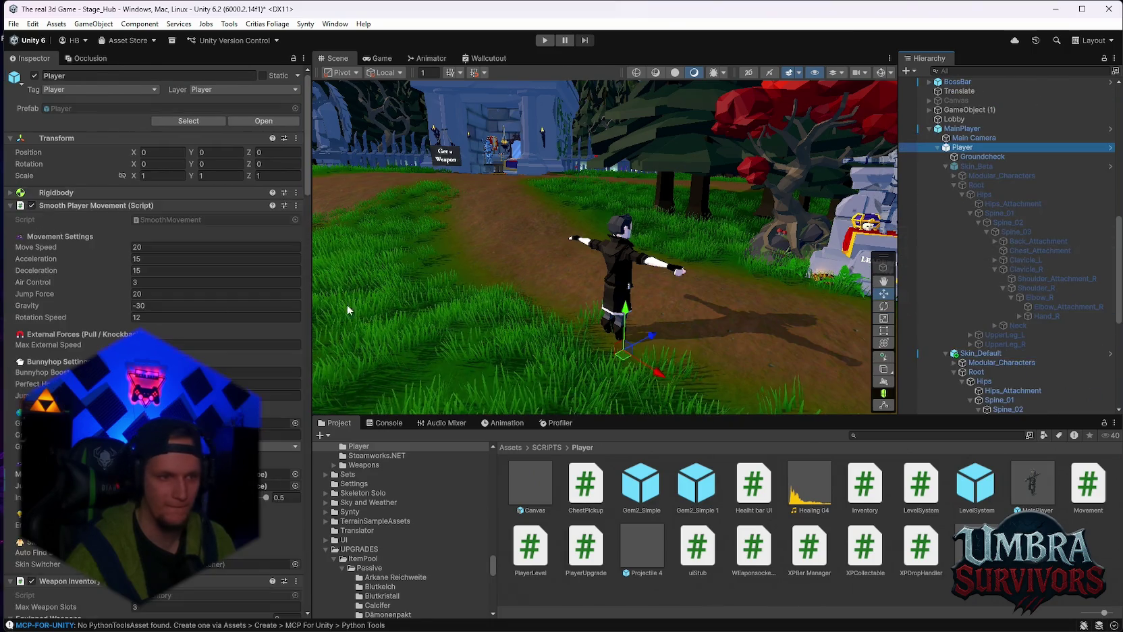
scroll(189, 324, "down", 15)
scroll(1041, 313, "down", 6)
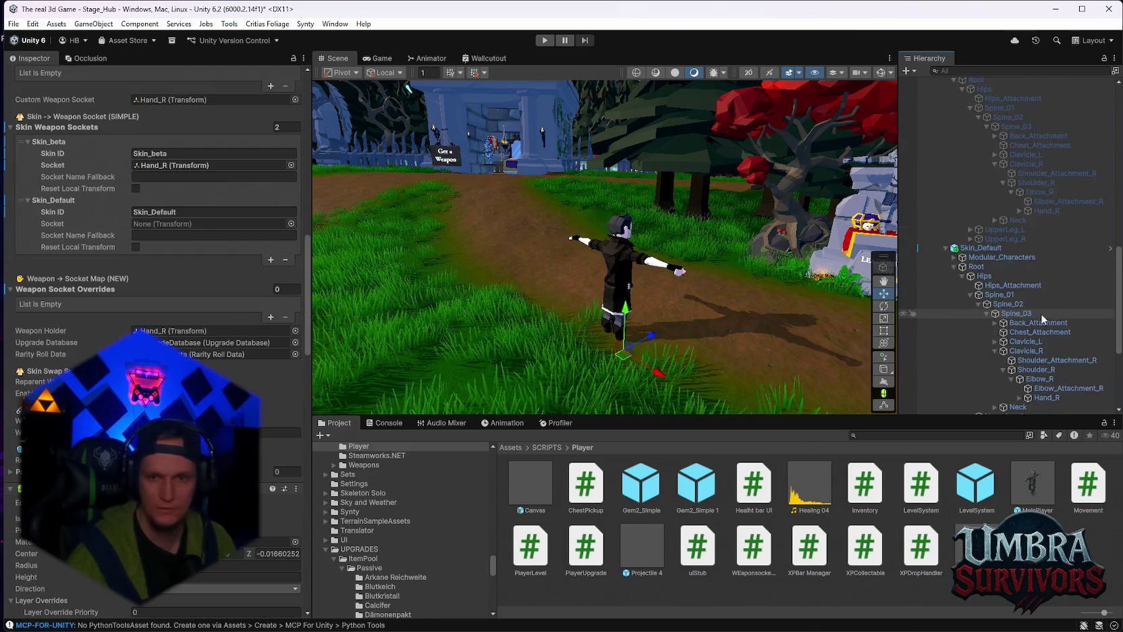
left_click_drag(1042, 327, 209, 224)
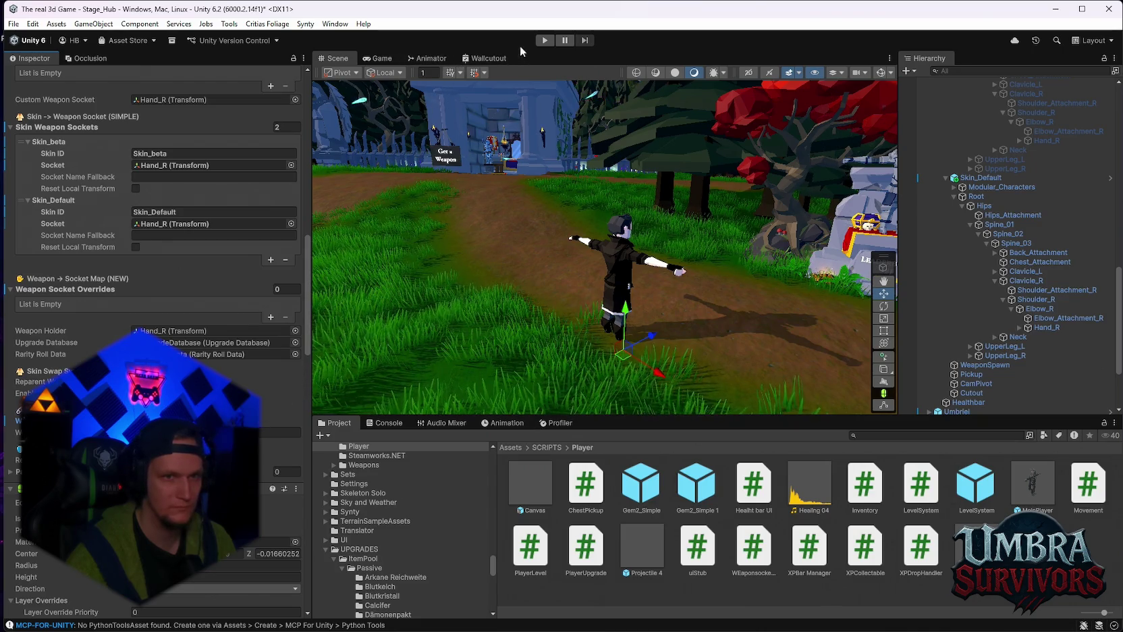
left_click(545, 40)
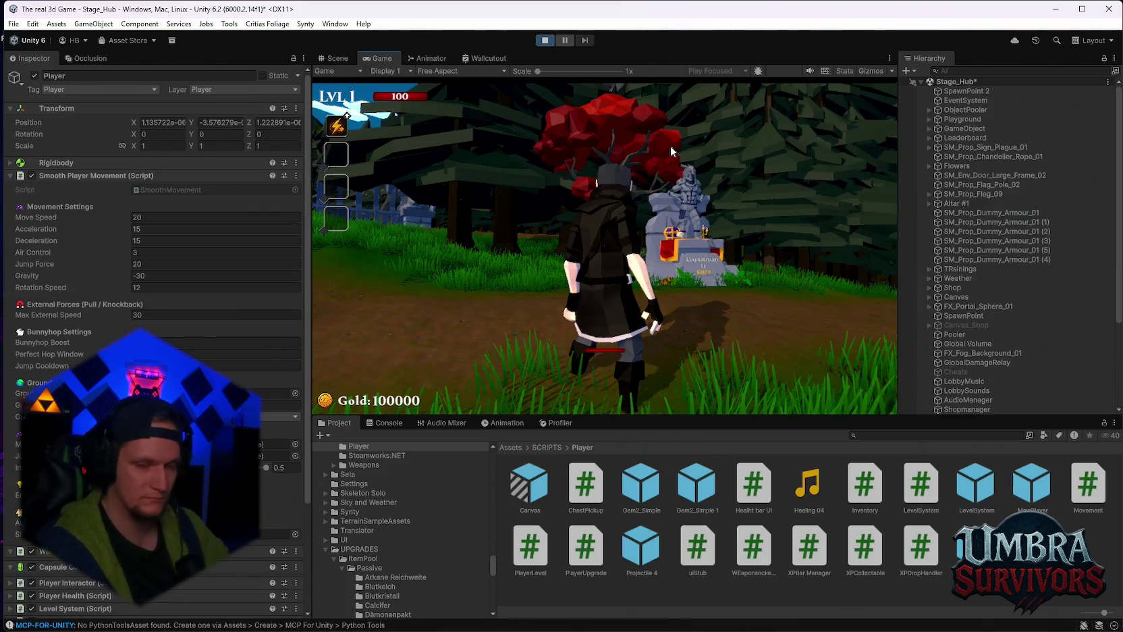
Walk to the weapon spellbook, equip the Kunai, and pause the game
left_click(620, 253)
key("w")
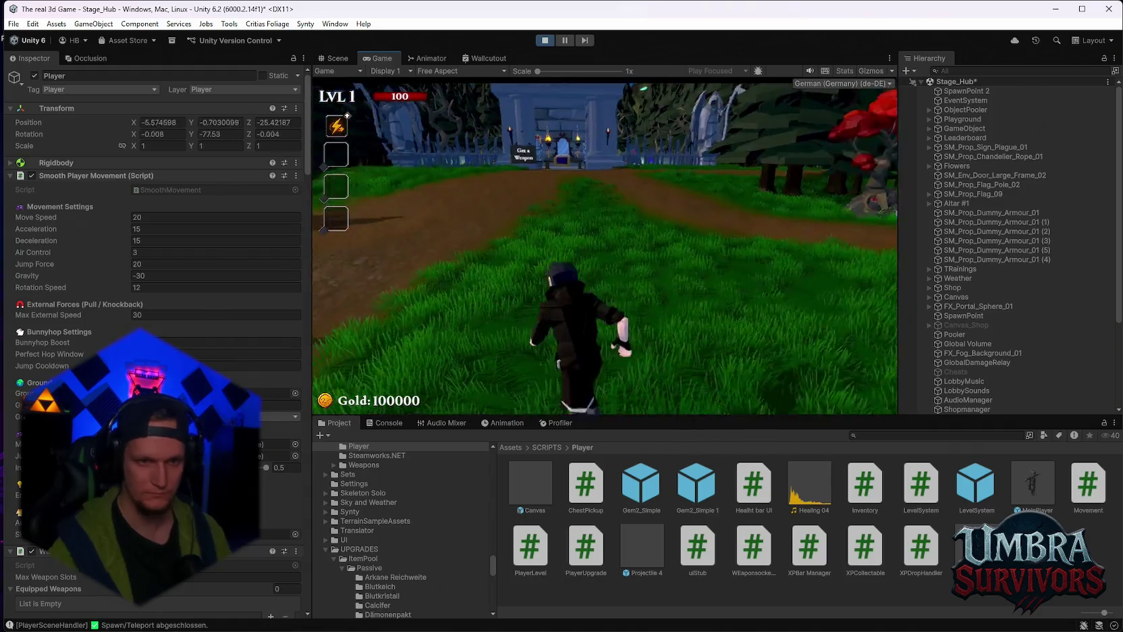
key("w")
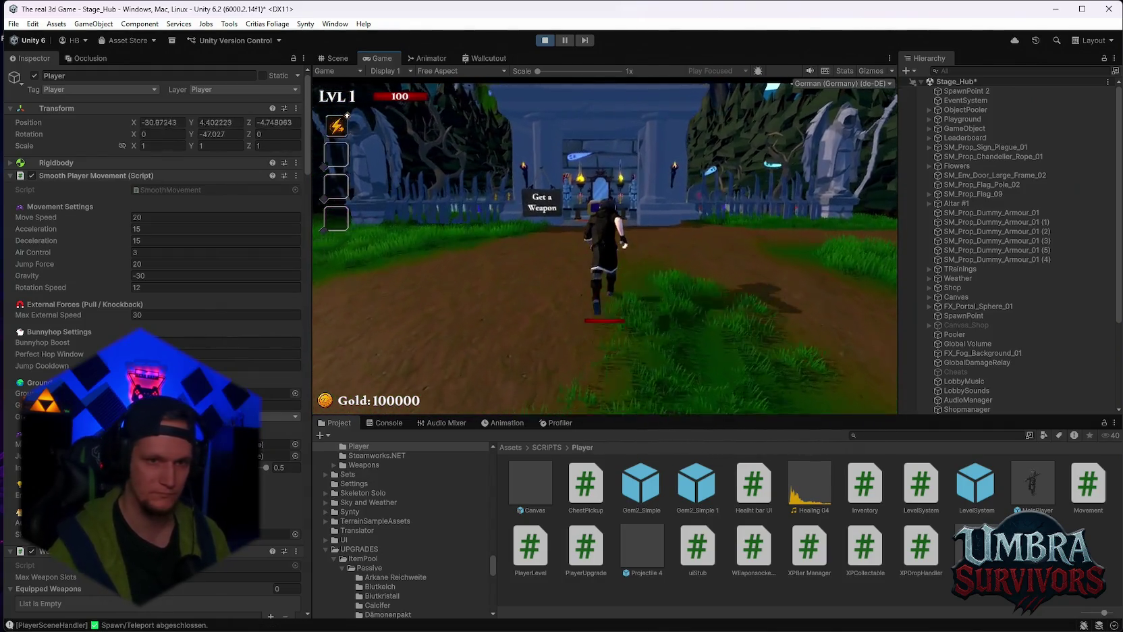
key("w")
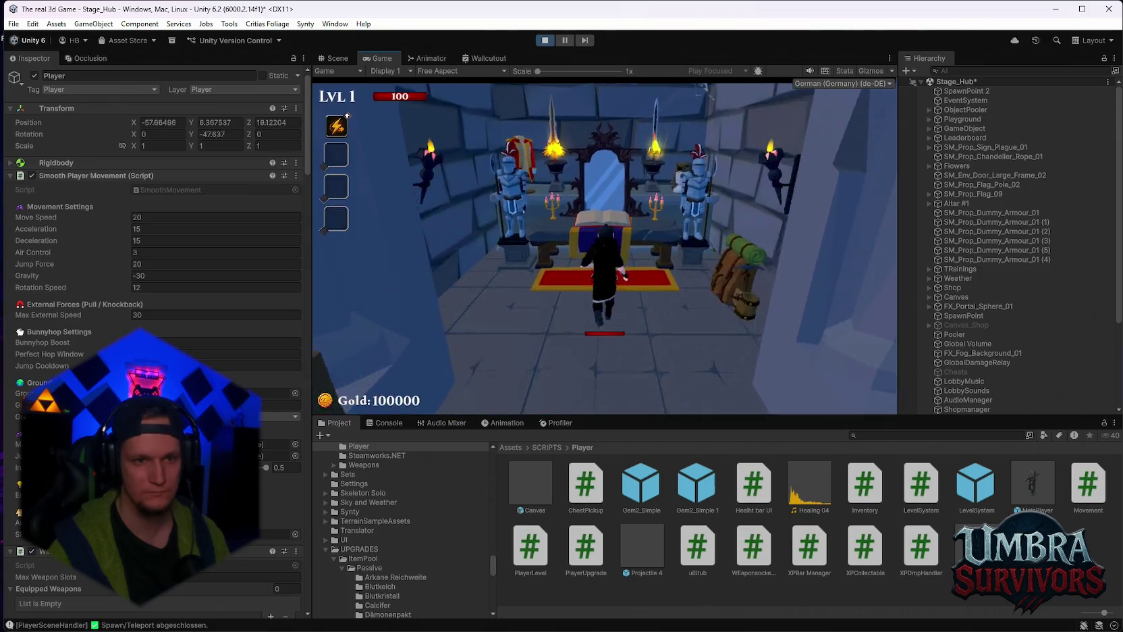
key("e")
left_click(534, 233)
key("e")
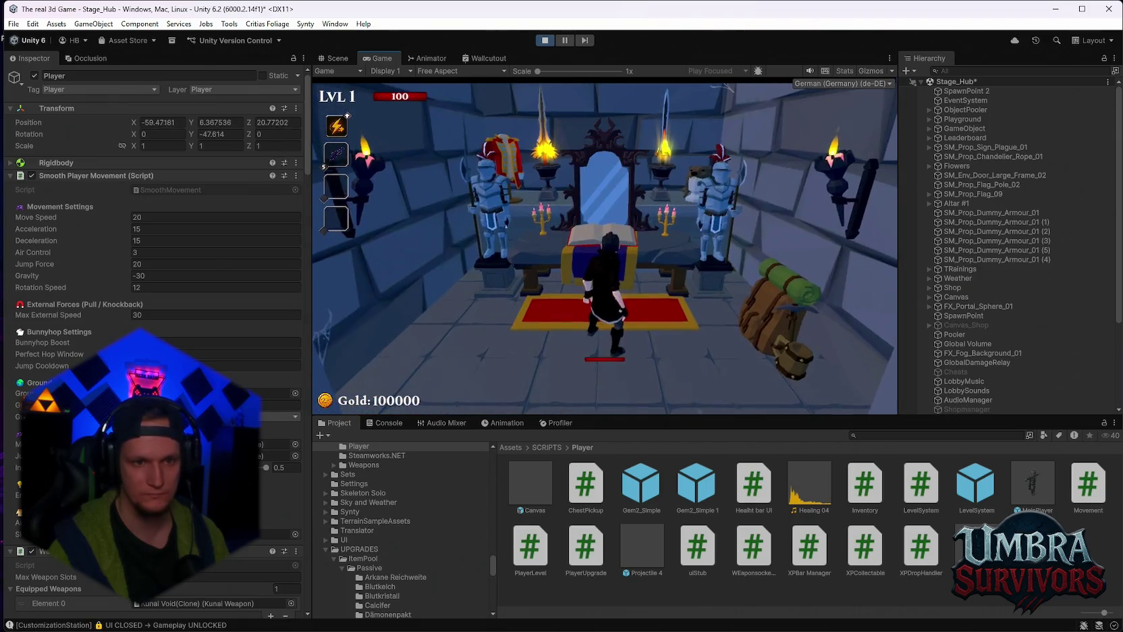
key("s")
key("Escape")
Confirm Kunai Void(Clone) sits under Hand_R and check the Player's custom weapon socket
scroll(972, 327, "down", 3)
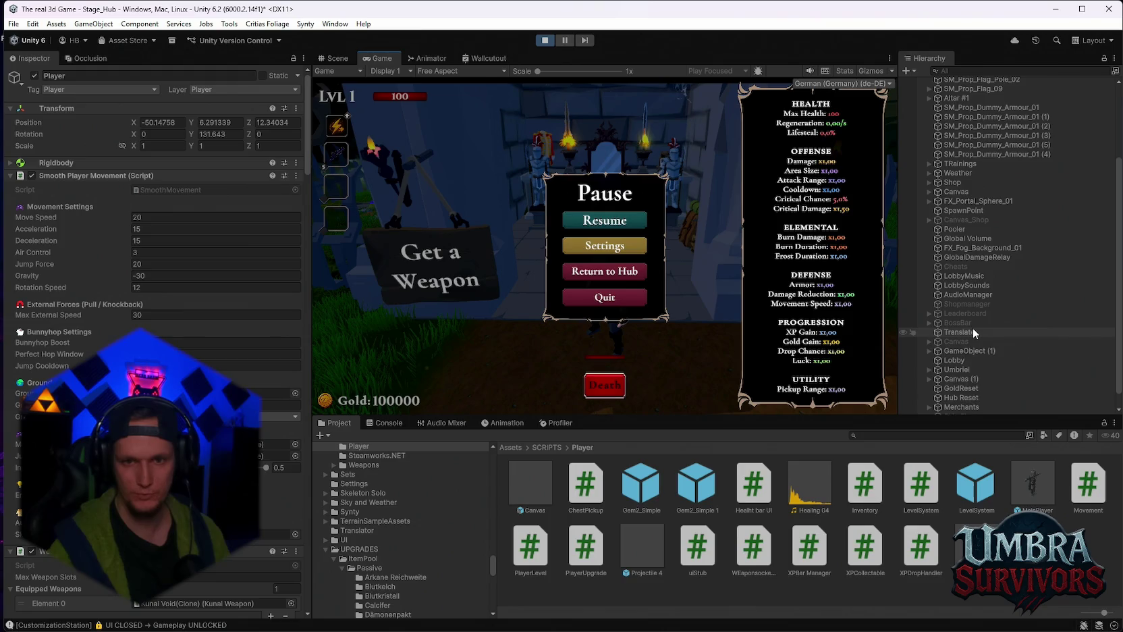
scroll(988, 314, "down", 7)
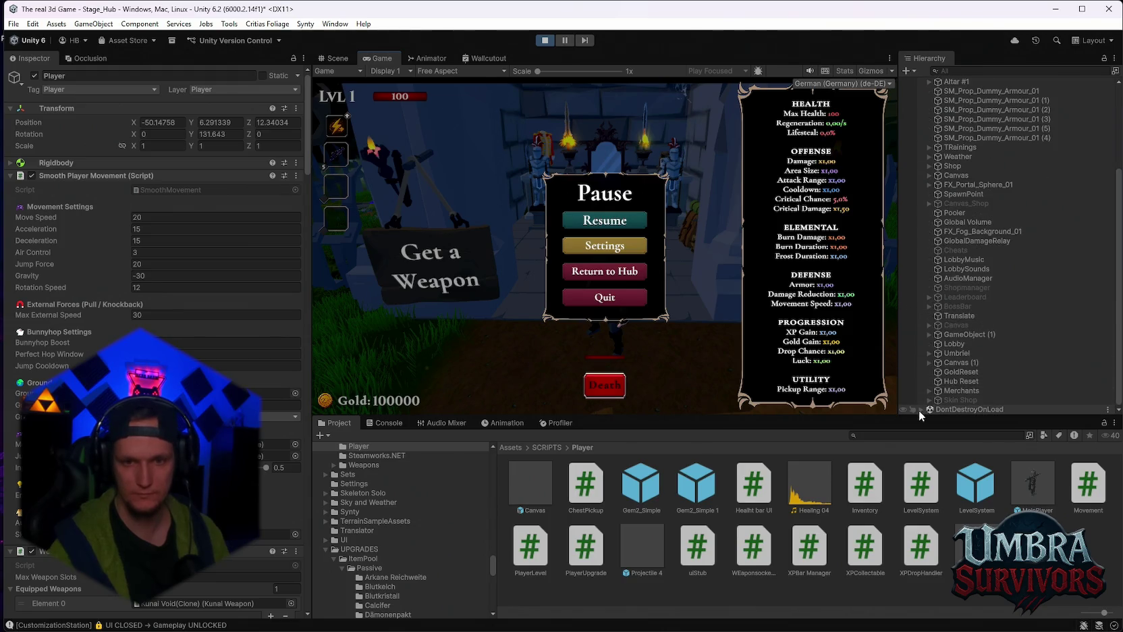
scroll(960, 325, "down", 7)
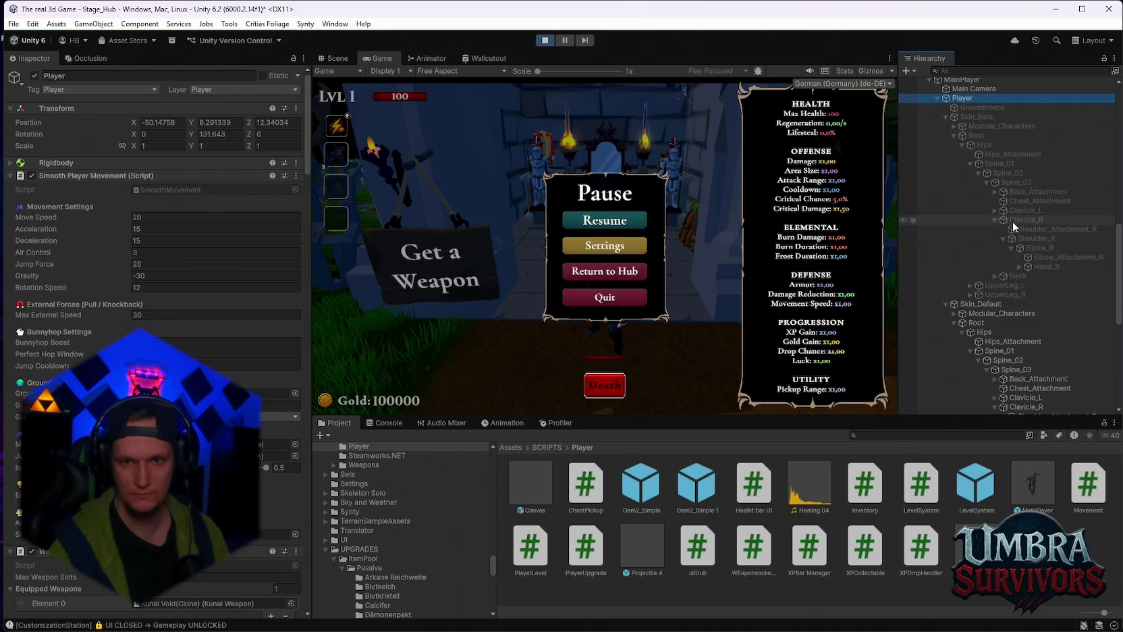
scroll(1012, 223, "down", 2)
scroll(1014, 226, "down", 1)
left_click(1019, 349)
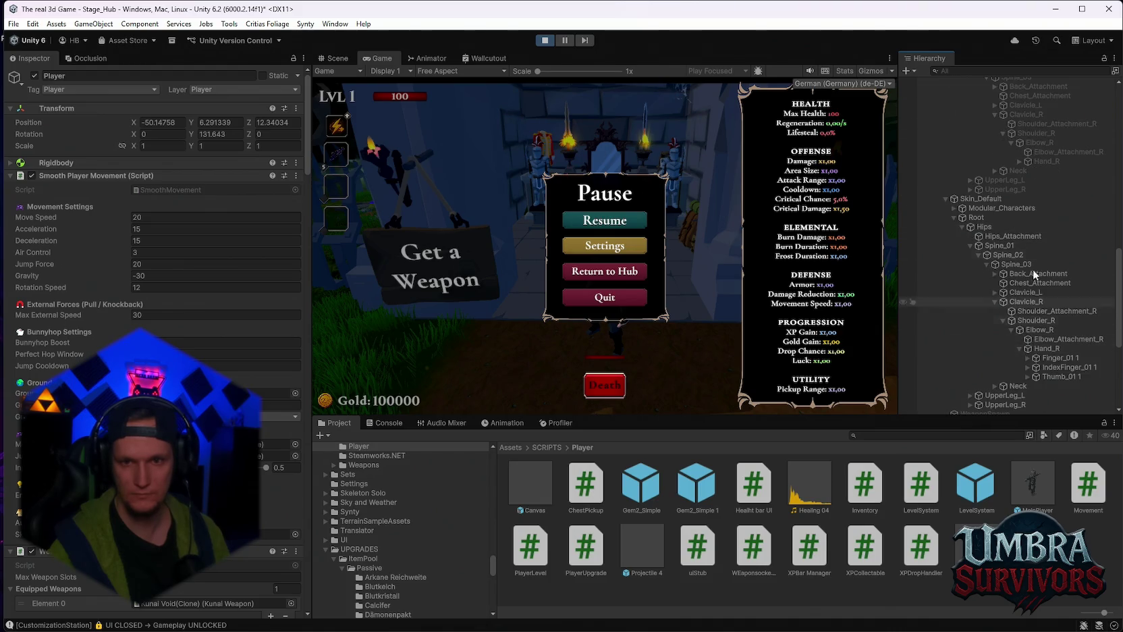
left_click(1016, 163)
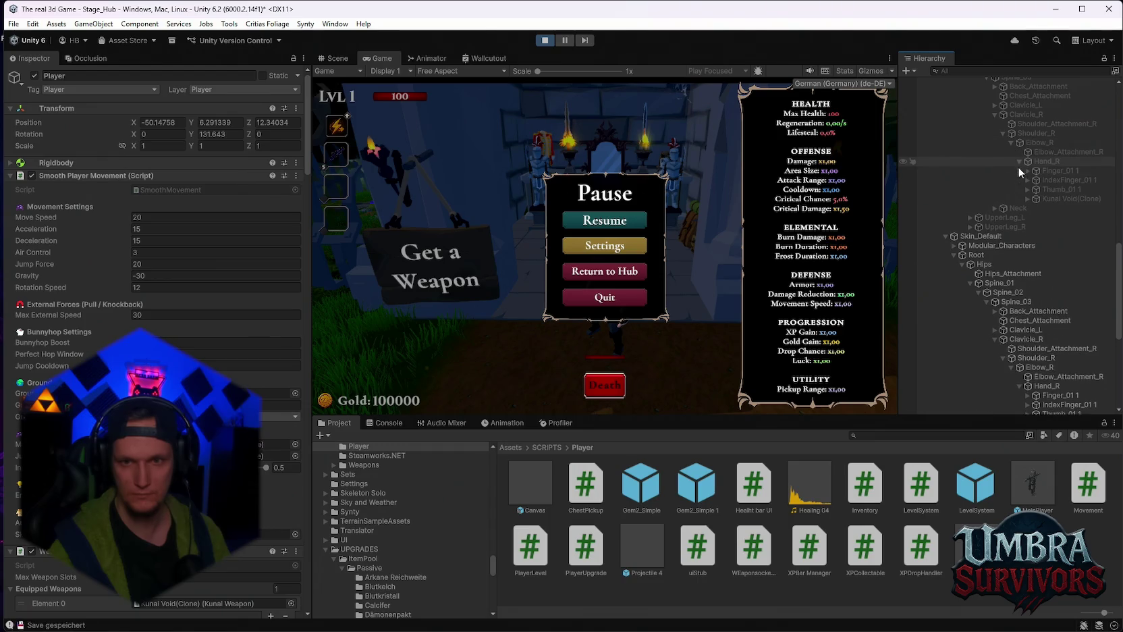
left_click(1042, 199)
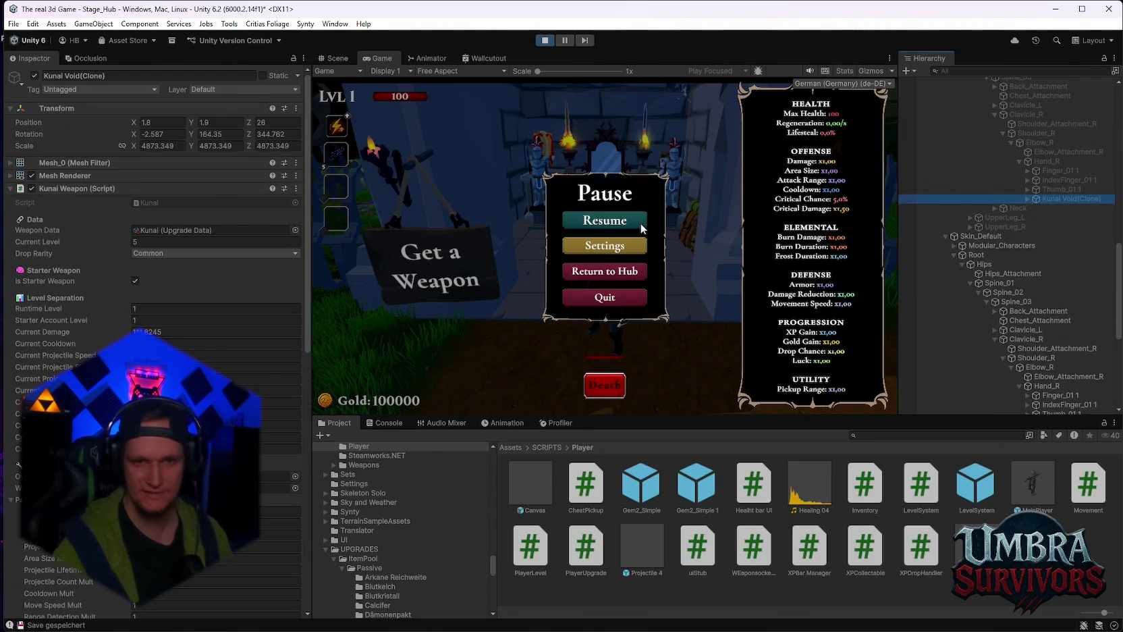
scroll(996, 225, "up", 6)
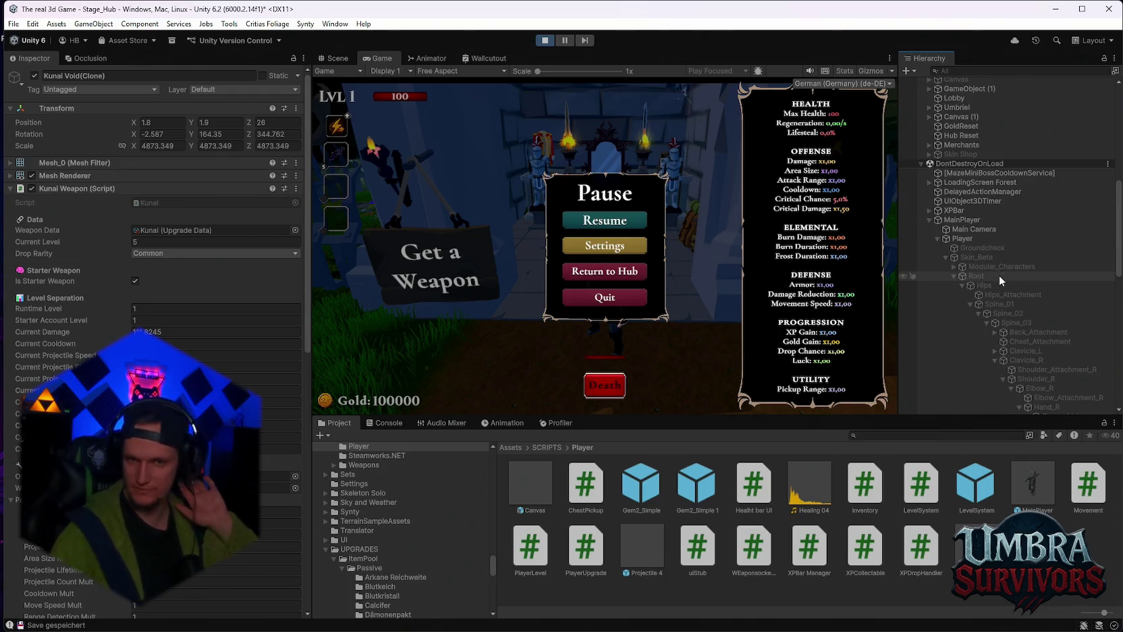
left_click(961, 220)
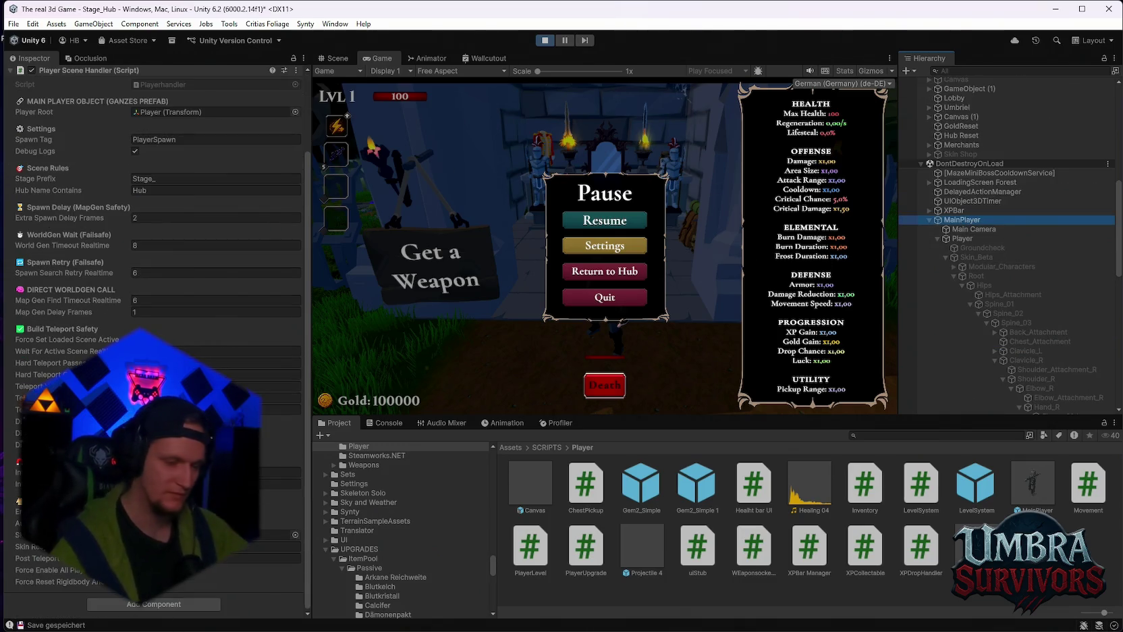
left_click(962, 238)
scroll(199, 270, "down", 10)
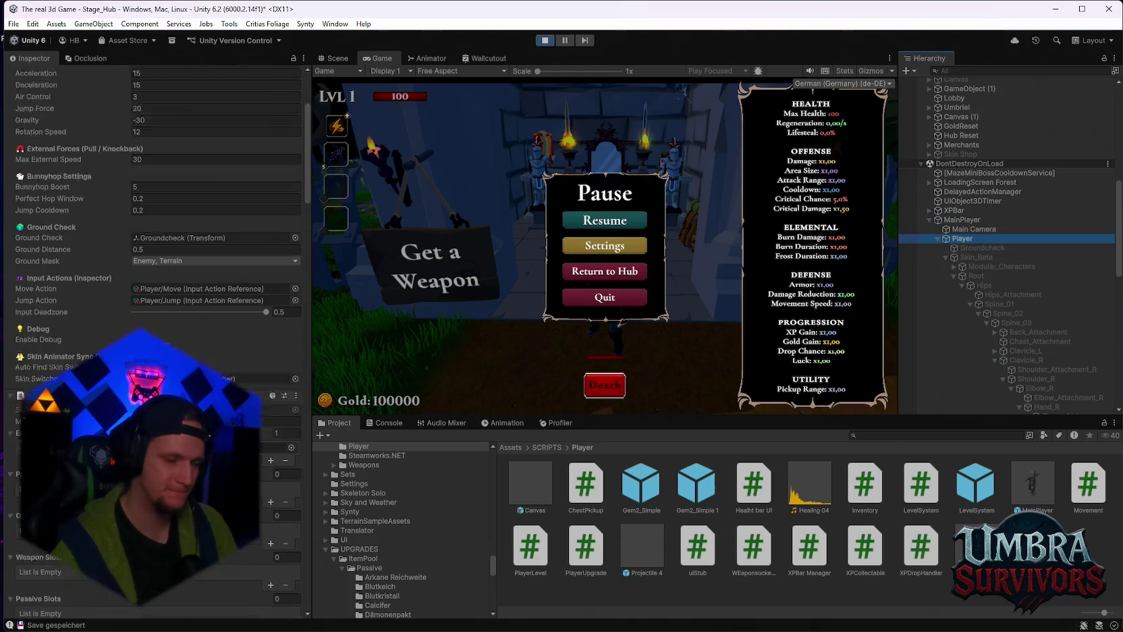
scroll(155, 337, "down", 4)
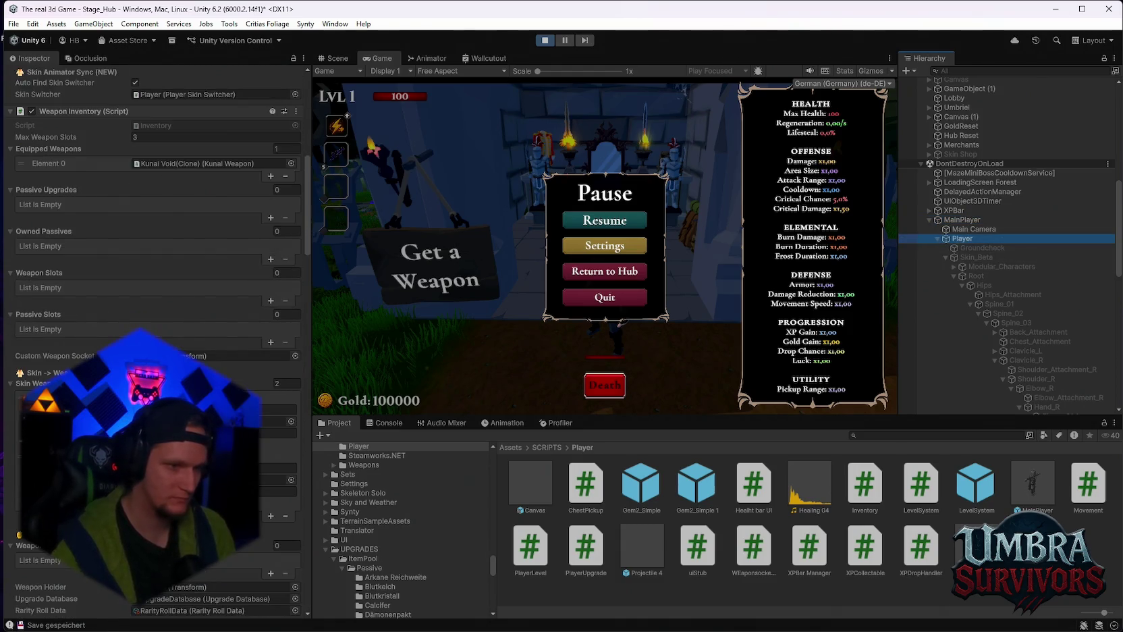
left_click(278, 409)
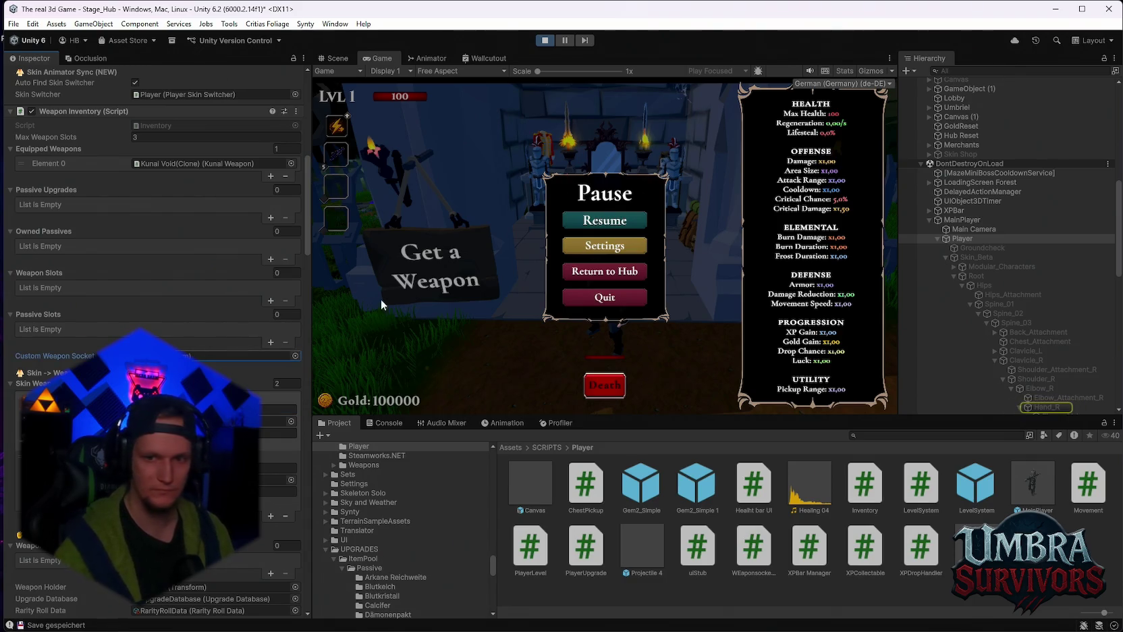
Resume, swap the Kunai for Mjolnier at the altar, then stop play mode
left_click(606, 228)
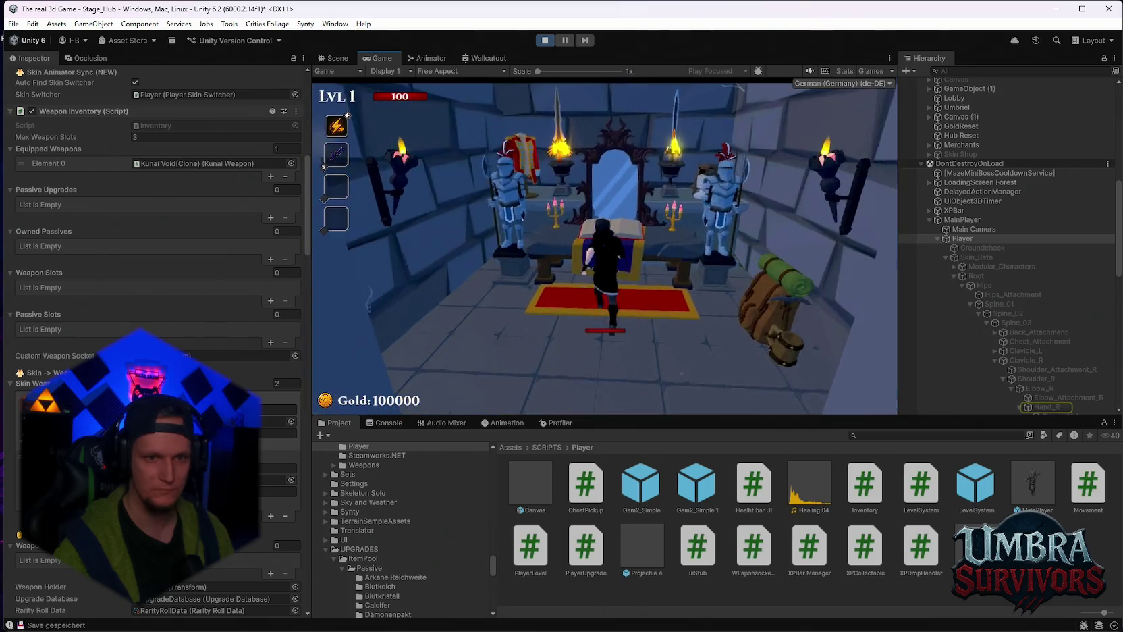
left_click(548, 231)
key("Escape")
key("s")
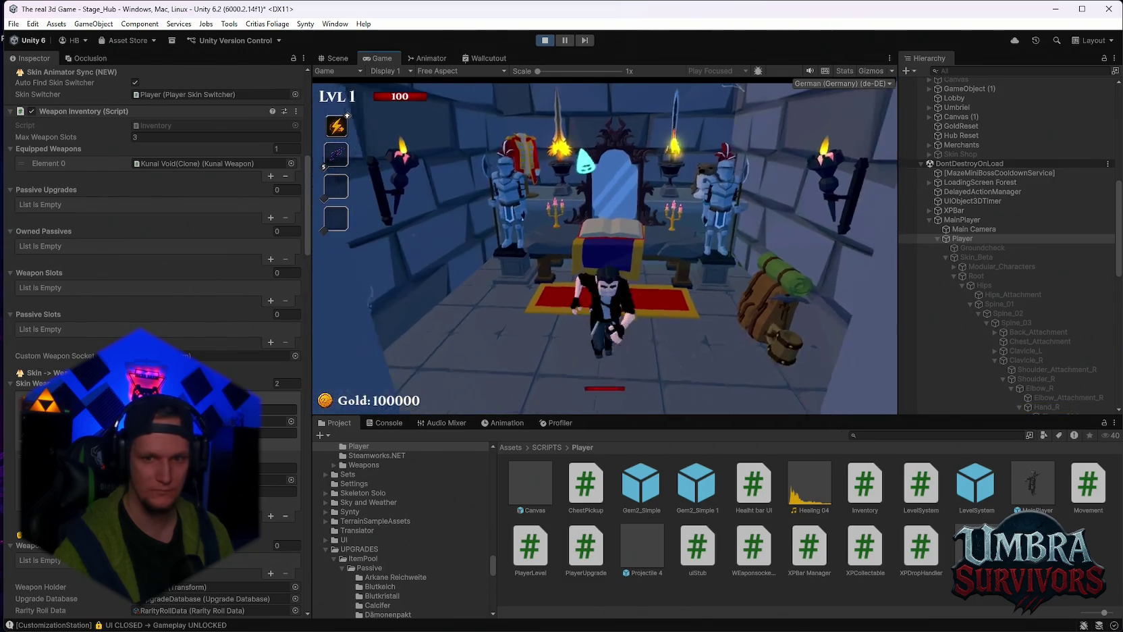
key("w")
left_click(526, 155)
key("Escape")
key("Escape")
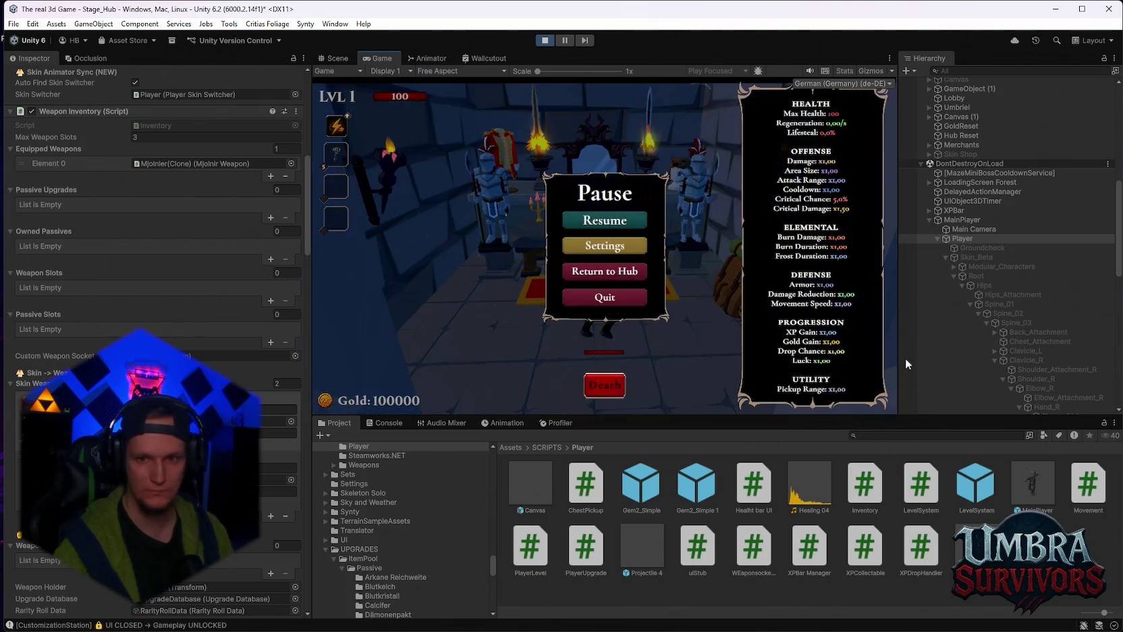
scroll(945, 364, "down", 3)
left_click(547, 41)
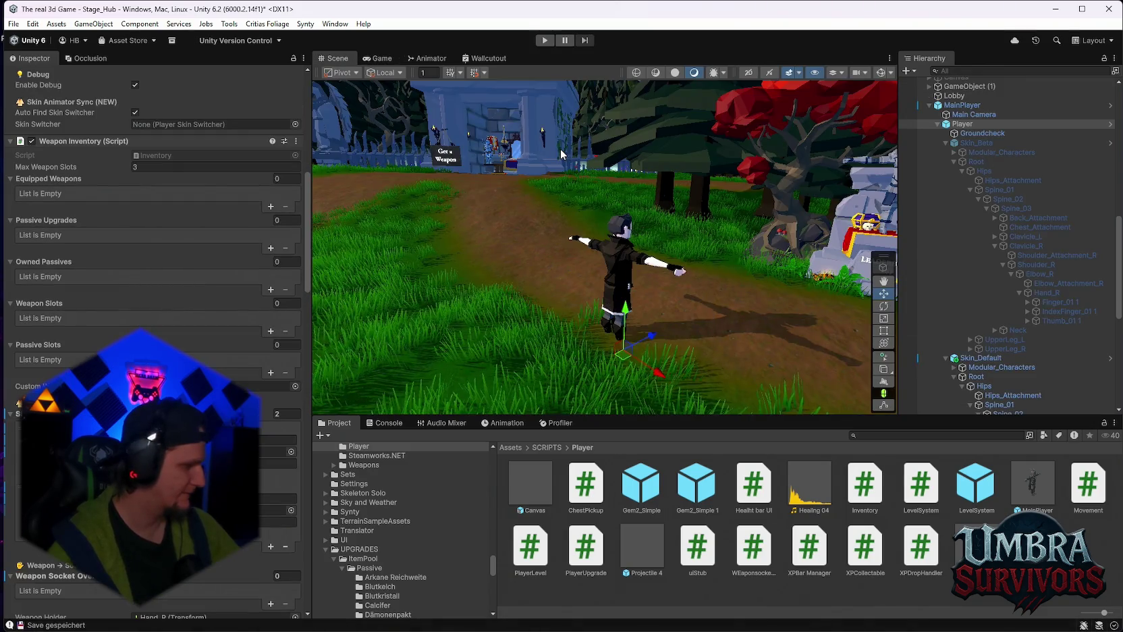
Assign Hand_R as the Player's Custom Weapon Socket, then restart Play mode for another test
left_click(544, 45)
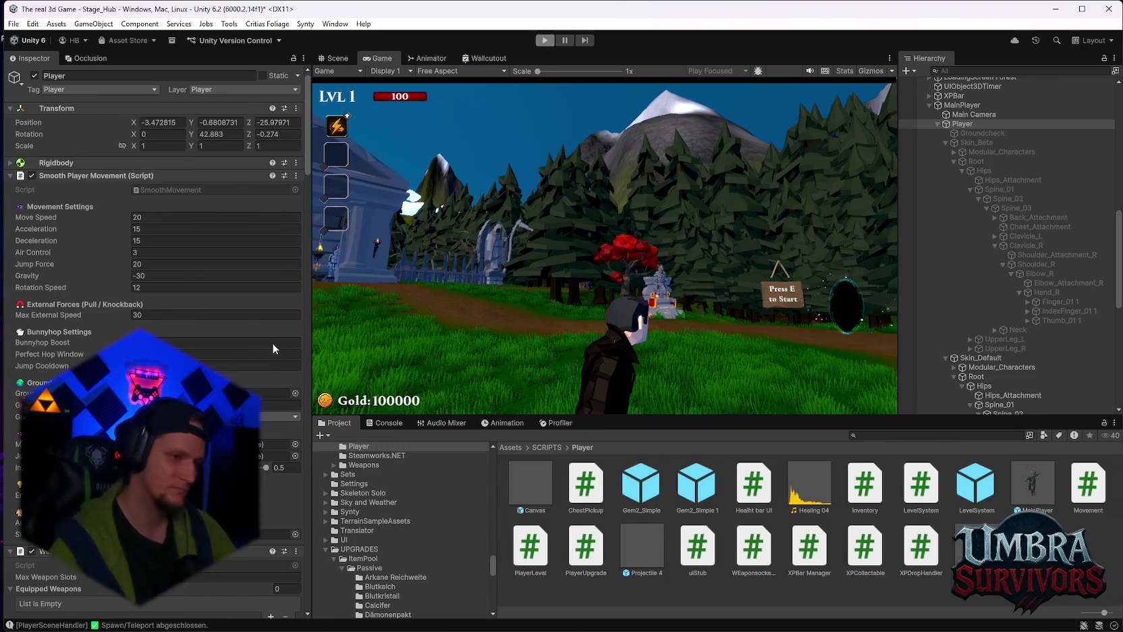
key("ctrl+p")
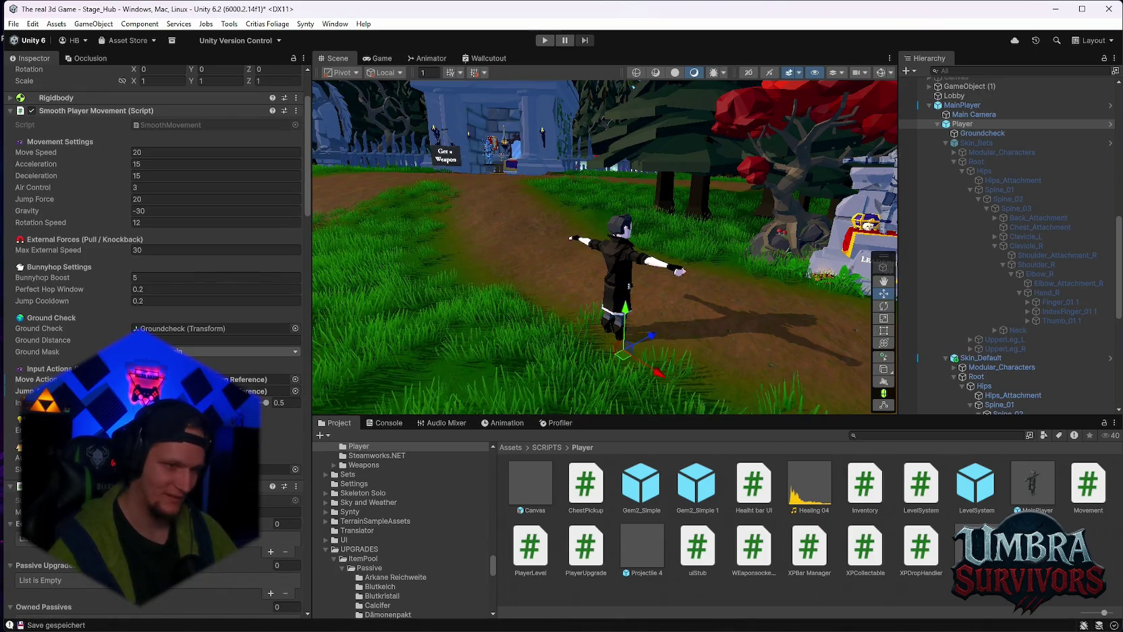
scroll(155, 270, "down", 10)
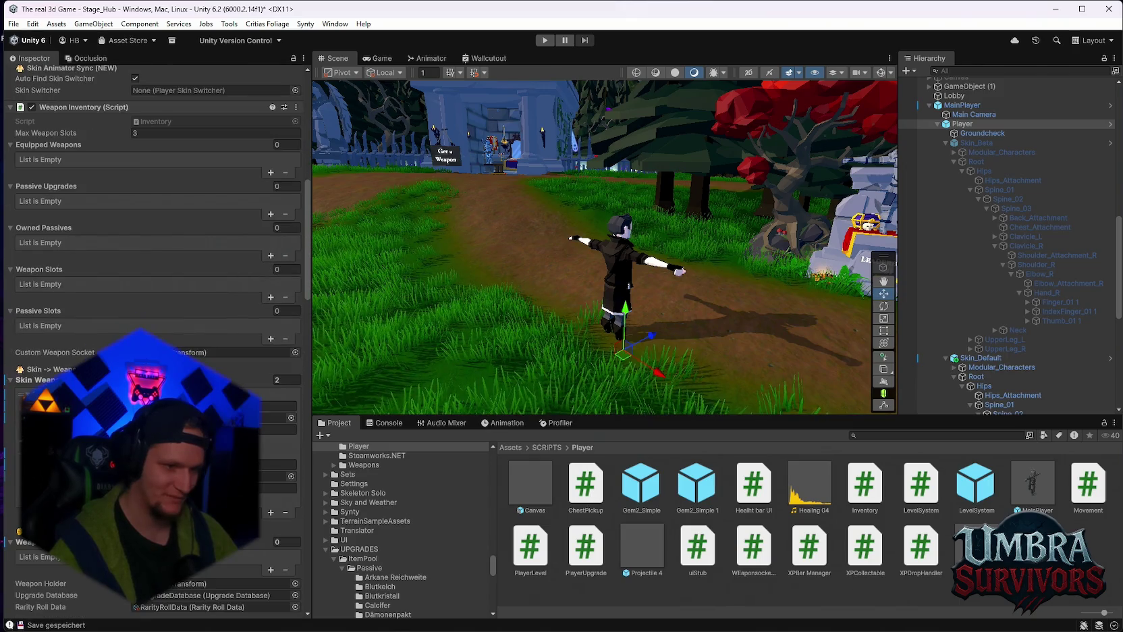
left_click(190, 352)
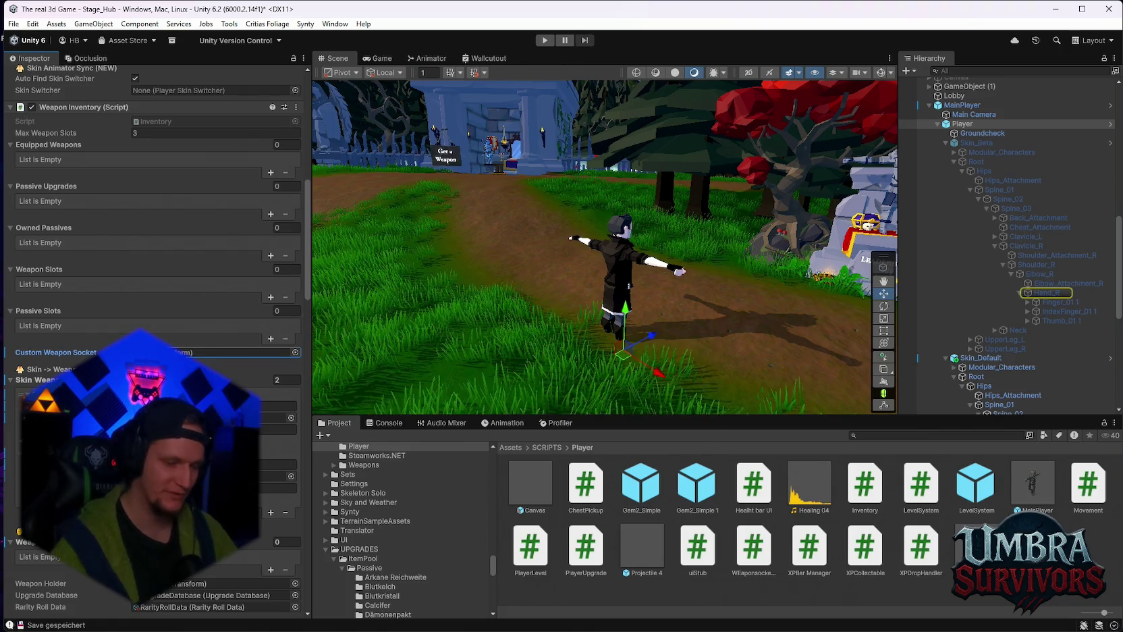
left_click(278, 405)
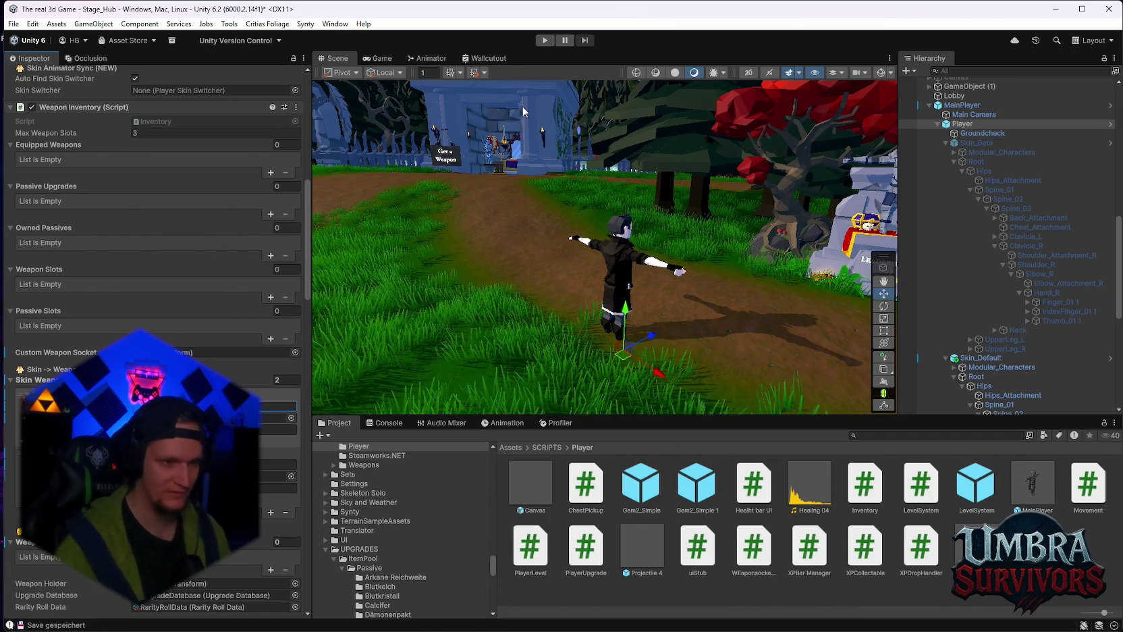
left_click(544, 41)
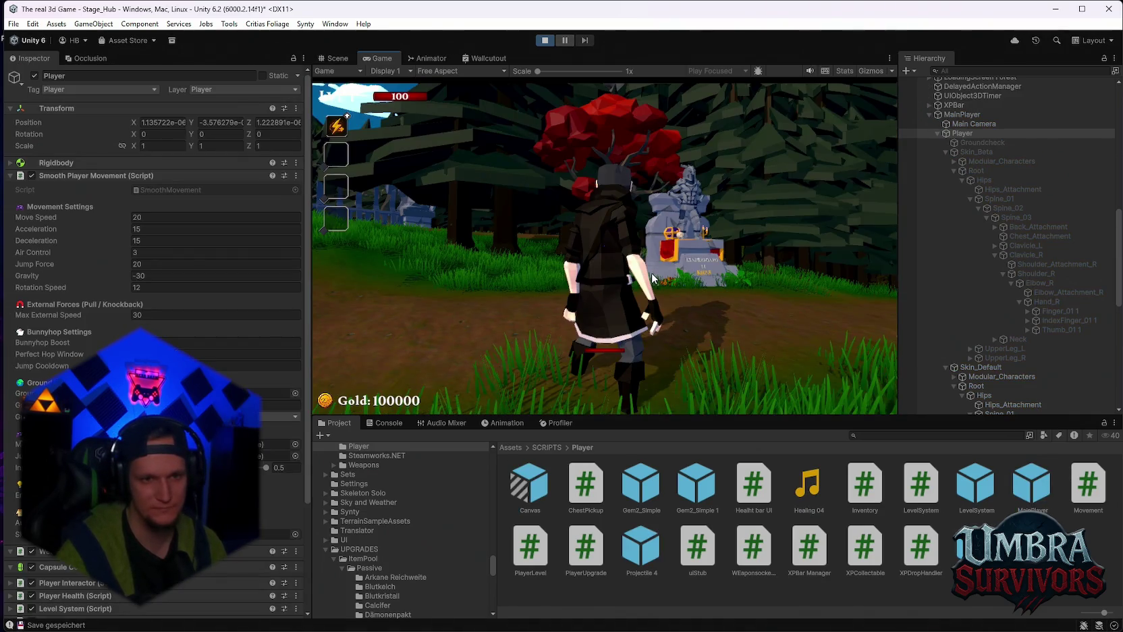
Run the player to the Get a Weapon shrine and equip Mjolnier from the weapon book
left_click(673, 288)
key("w")
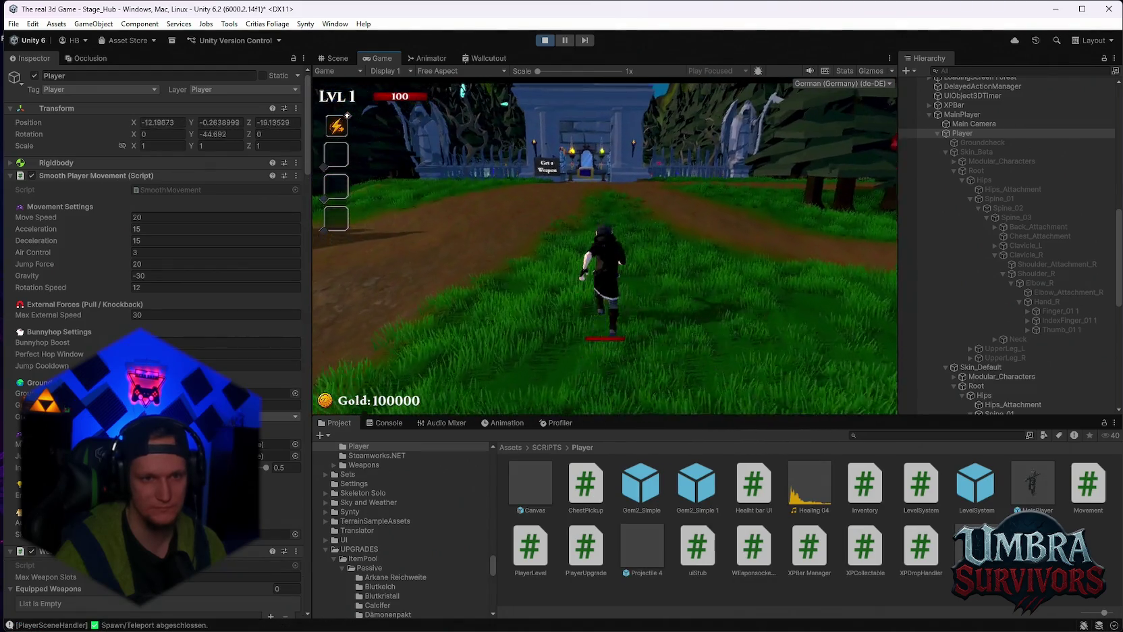
key("w")
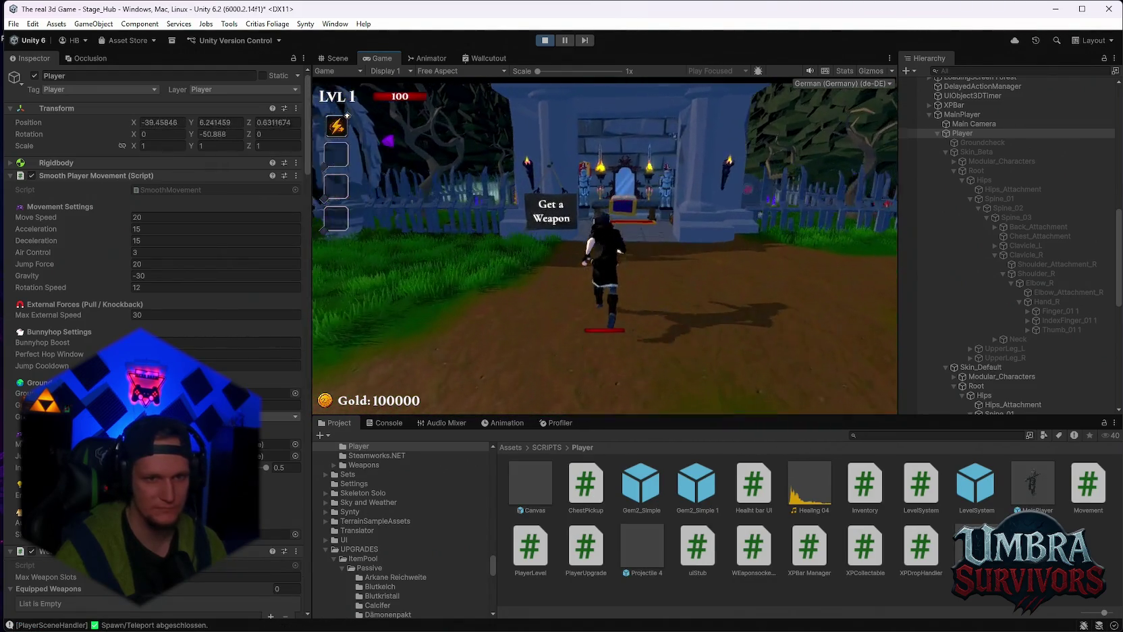
key("w")
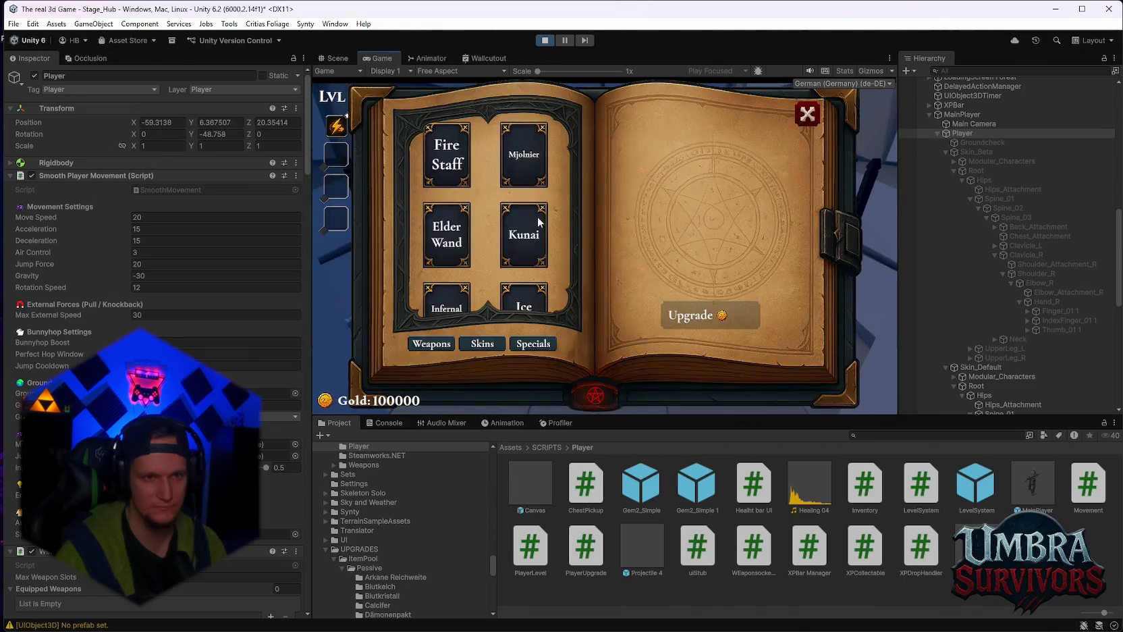
left_click(519, 164)
key("Escape")
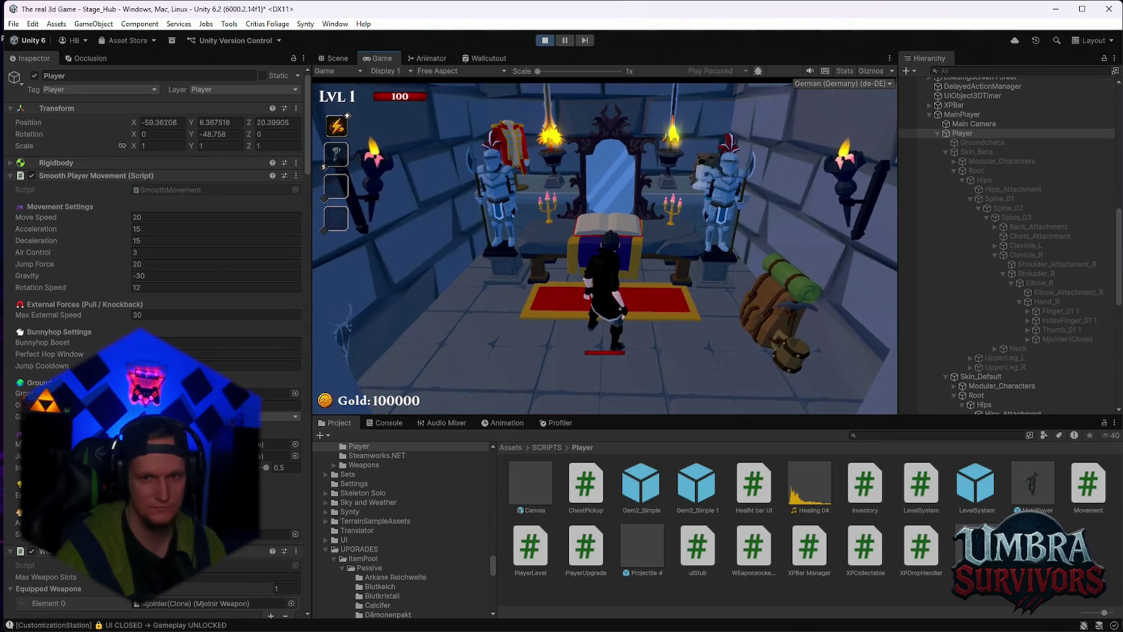
Look at the book's skins section, then equip the Kunai from the weapon list
key("w")
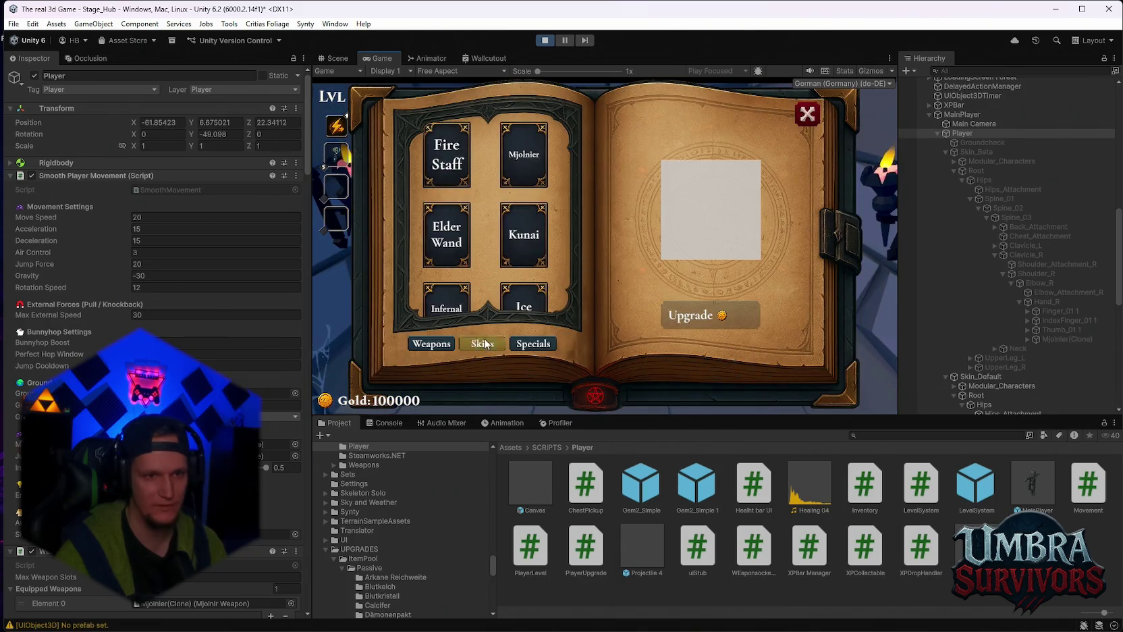
left_click(483, 343)
left_click(807, 116)
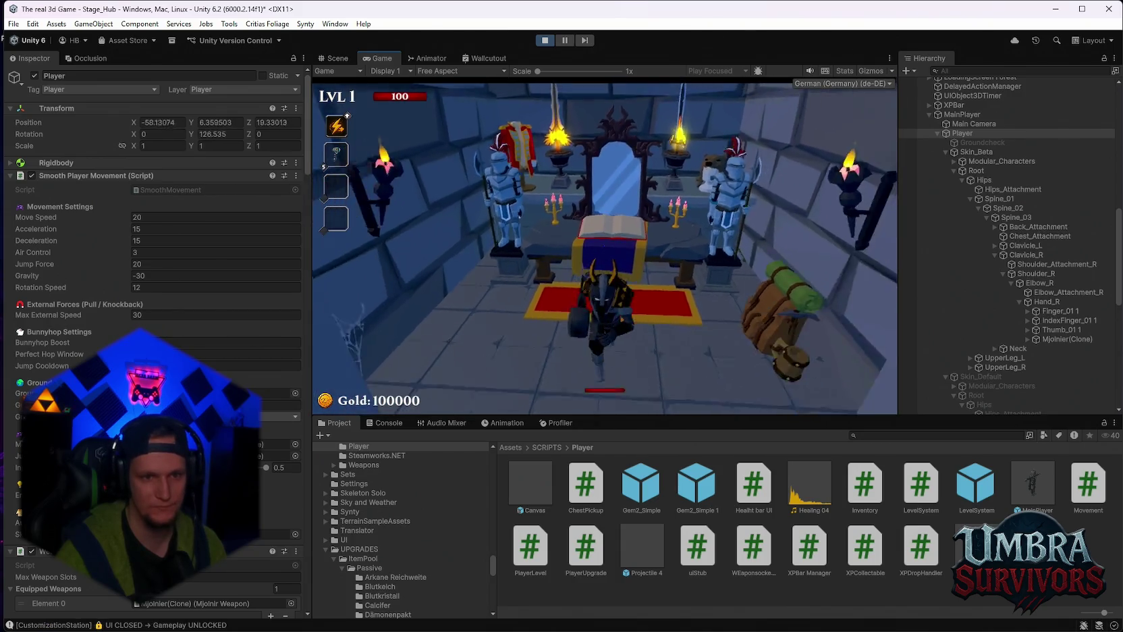
key("s")
key("w")
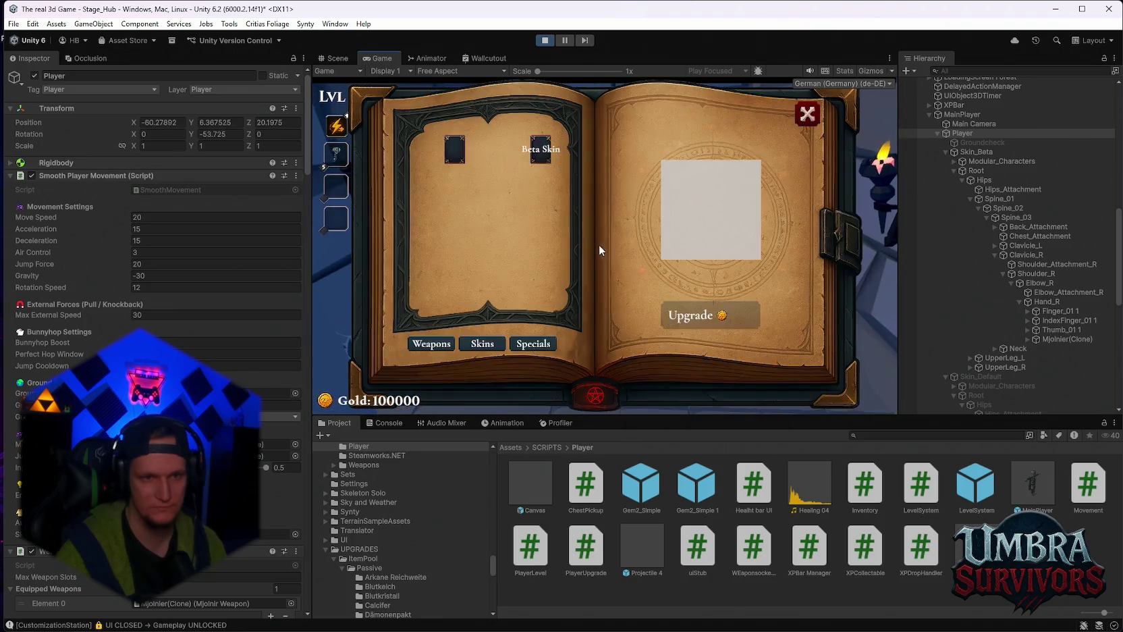
left_click(428, 344)
left_click(526, 238)
left_click(806, 114)
Pause to check the stats, resume, and reopen the upgrade book at the altar
key("s")
key("Escape")
scroll(155, 270, "down", 10)
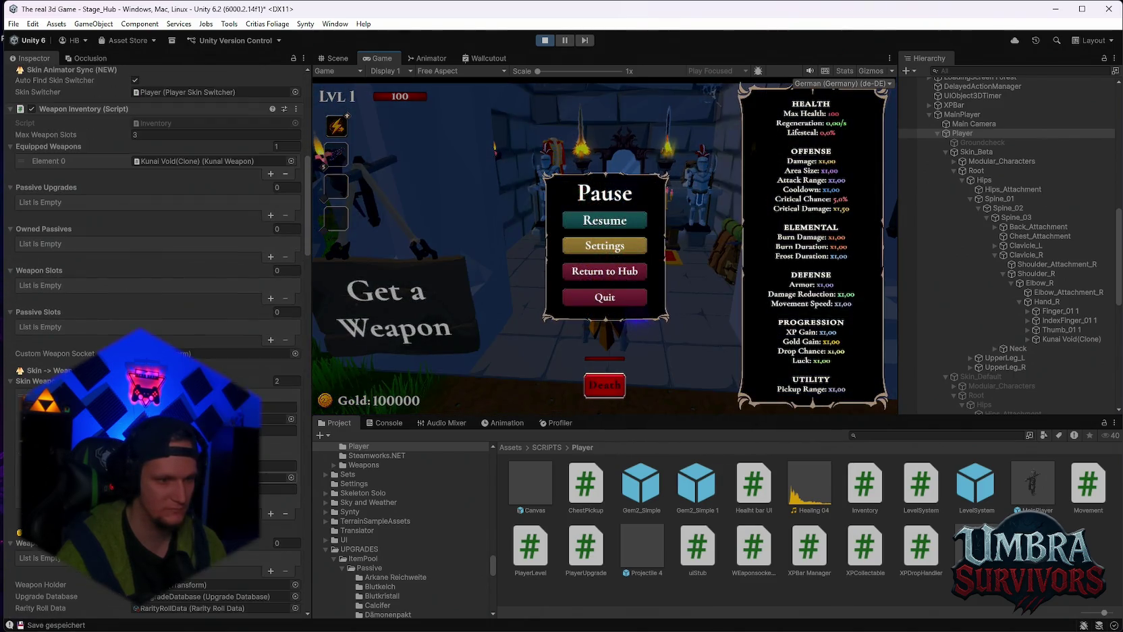
left_click(605, 220)
key("w")
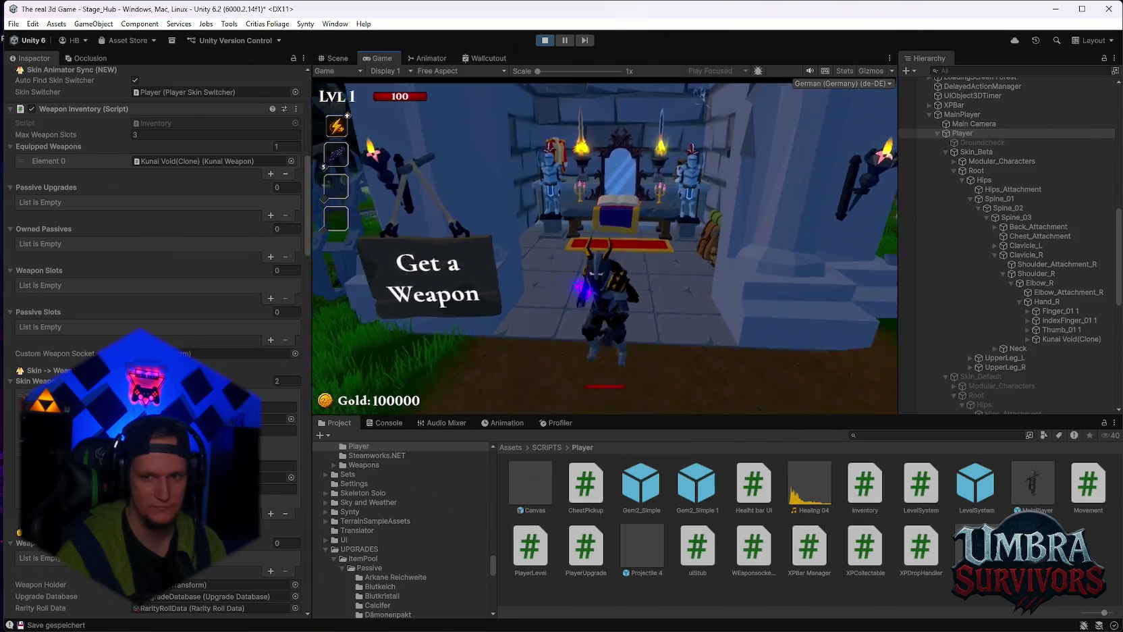
key("e")
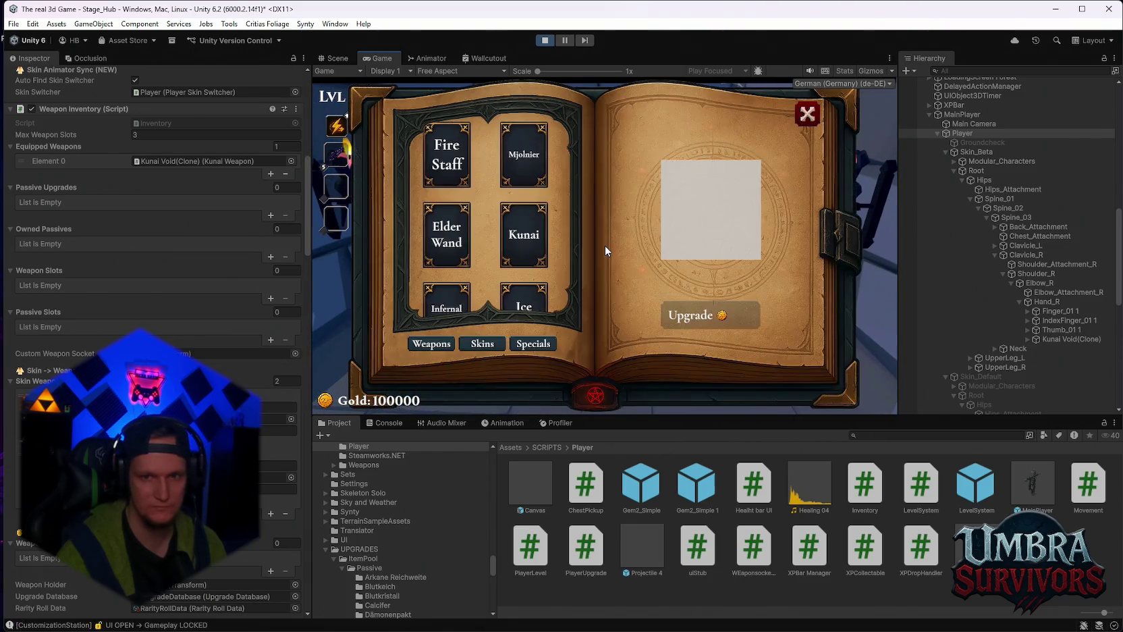
Ping the Beta and default skin socket fields to confirm Hand_R, then pause again
left_click(280, 419)
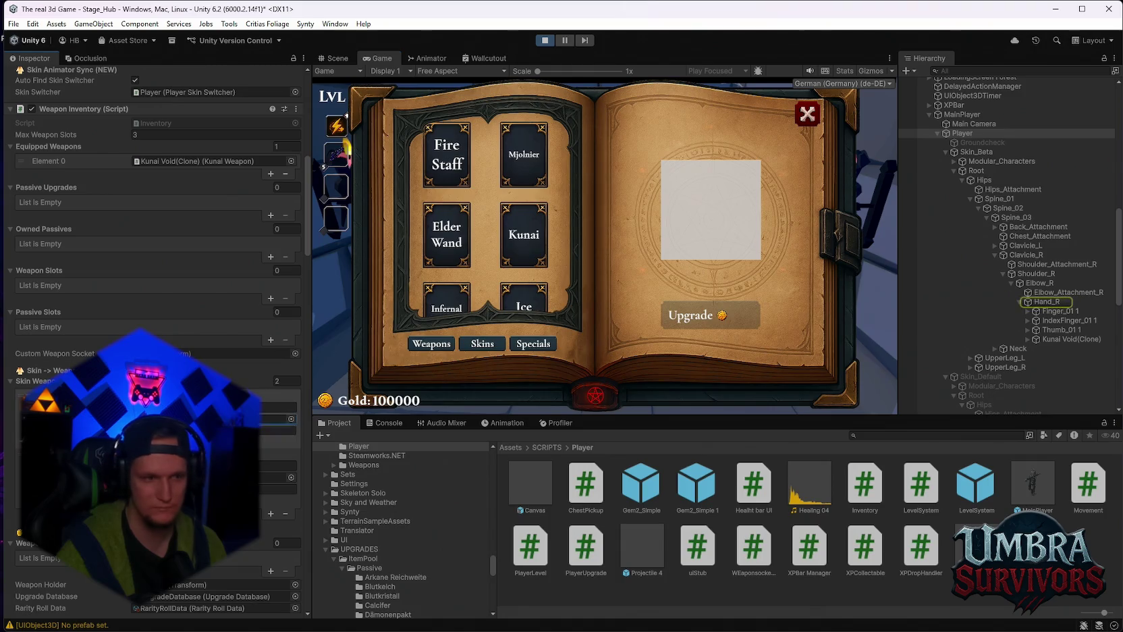
left_click(280, 477)
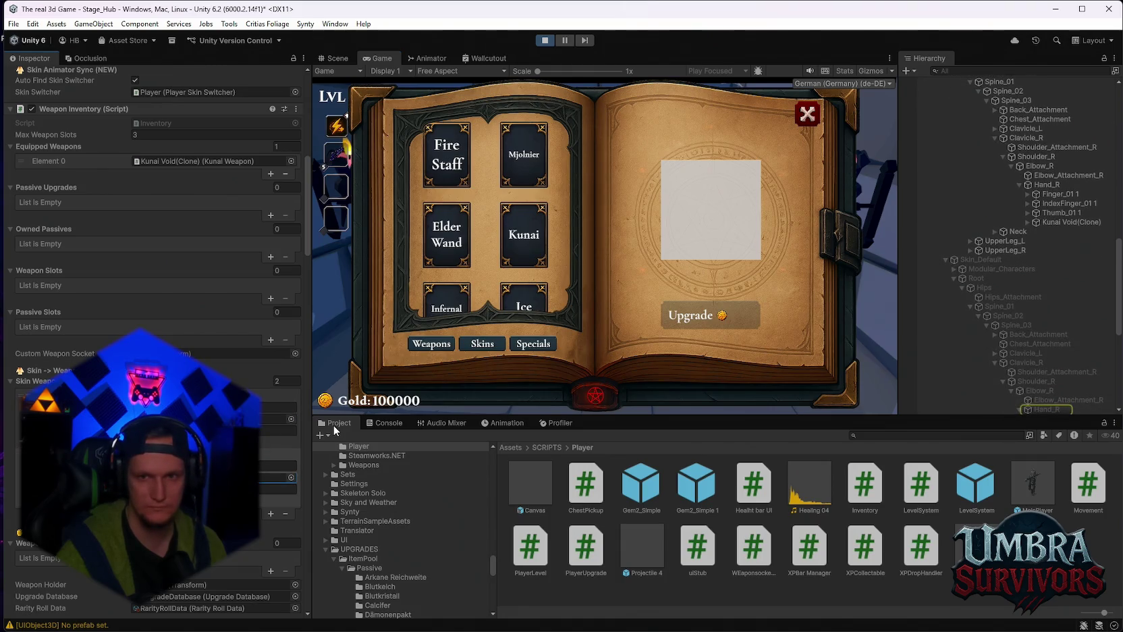
left_click(804, 118)
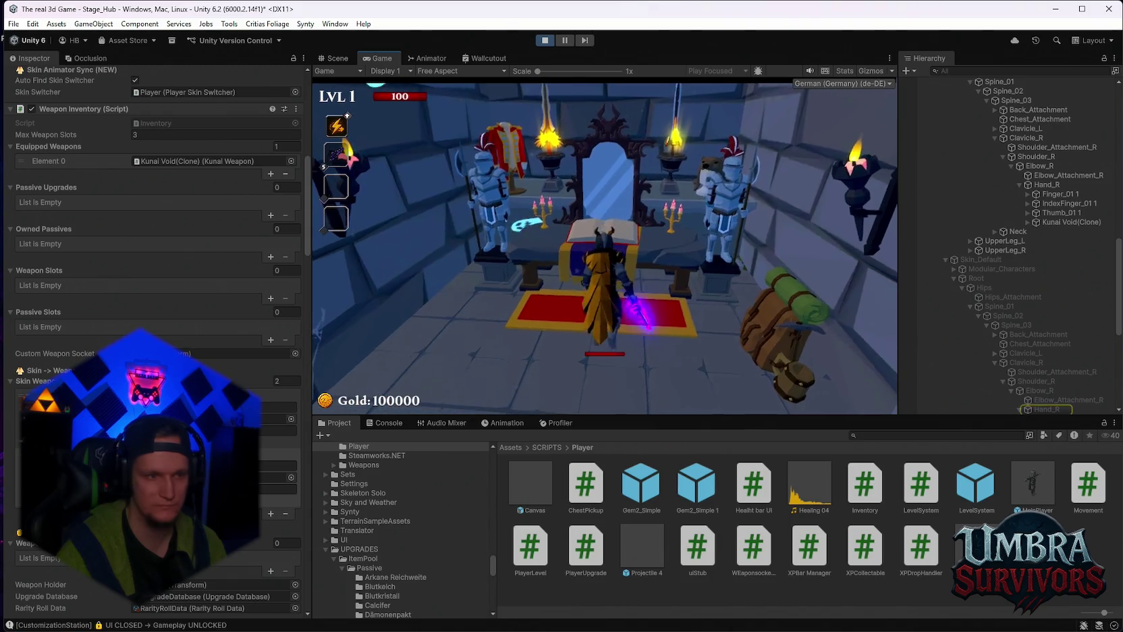
key("Escape")
Check the socket's hand bone, then equip Mjolnier followed by the Fire Staff
left_click(280, 521)
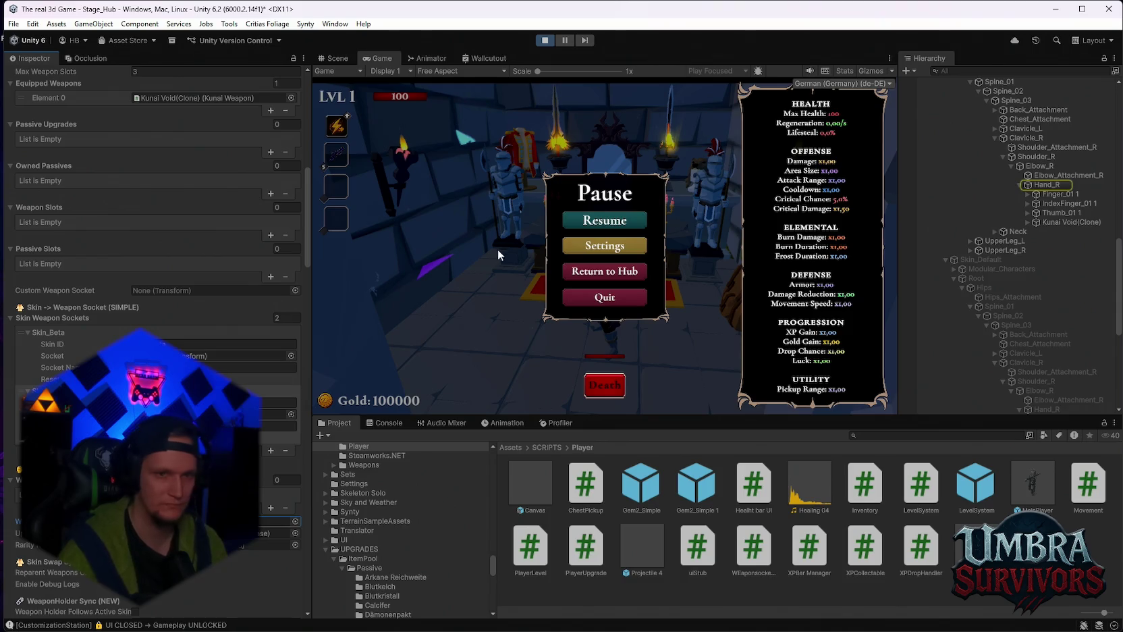
left_click(592, 230)
left_click(526, 155)
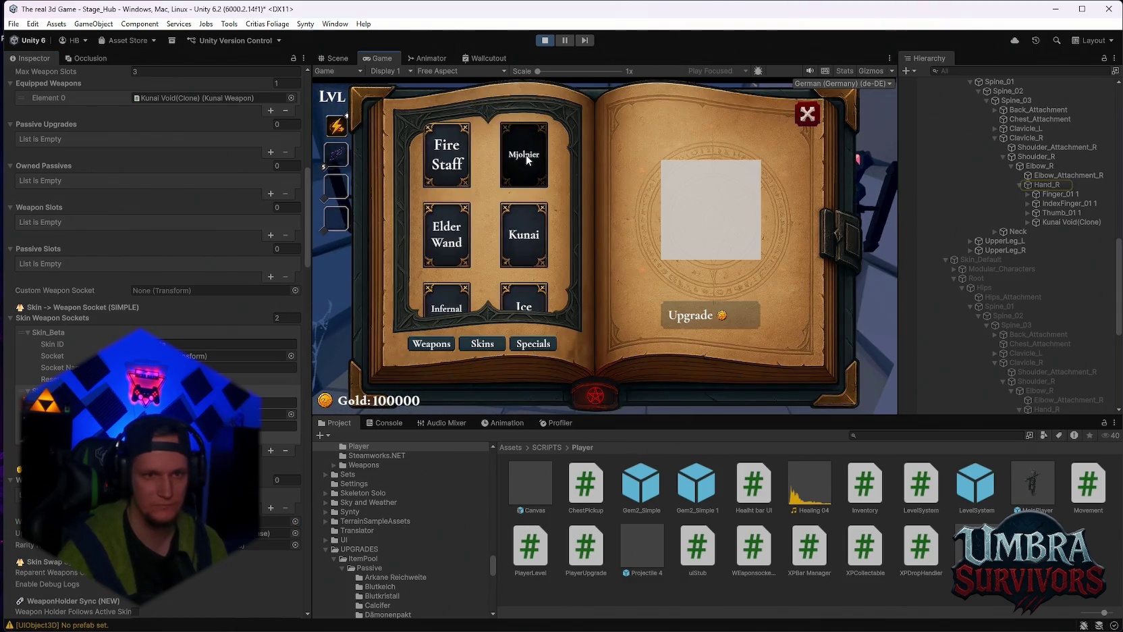
left_click(808, 115)
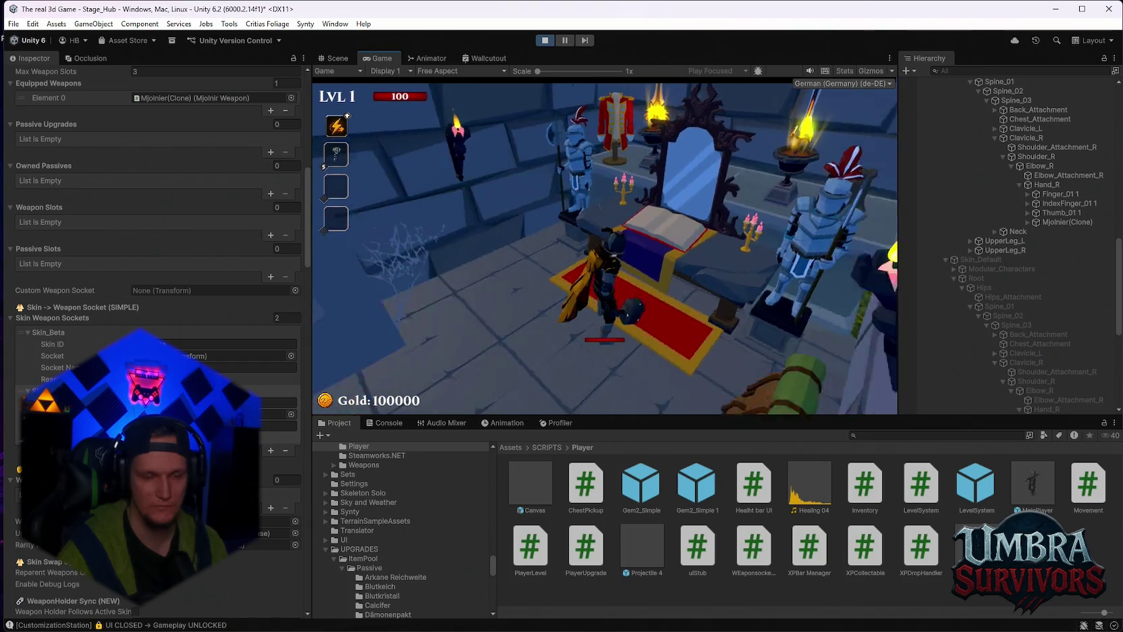
left_click(447, 170)
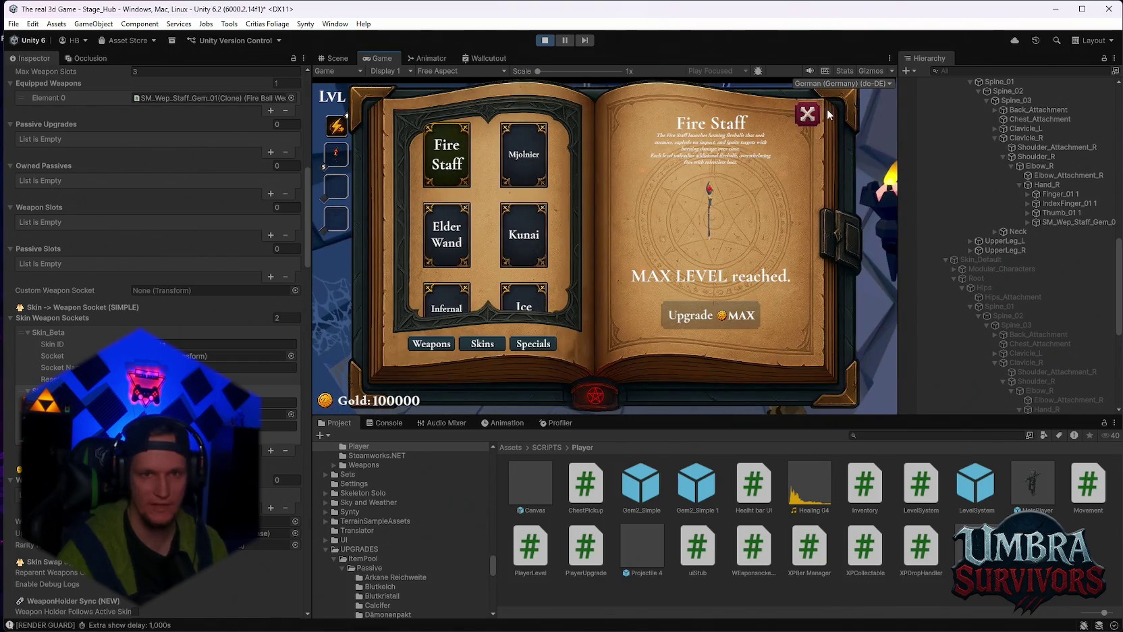
left_click(810, 115)
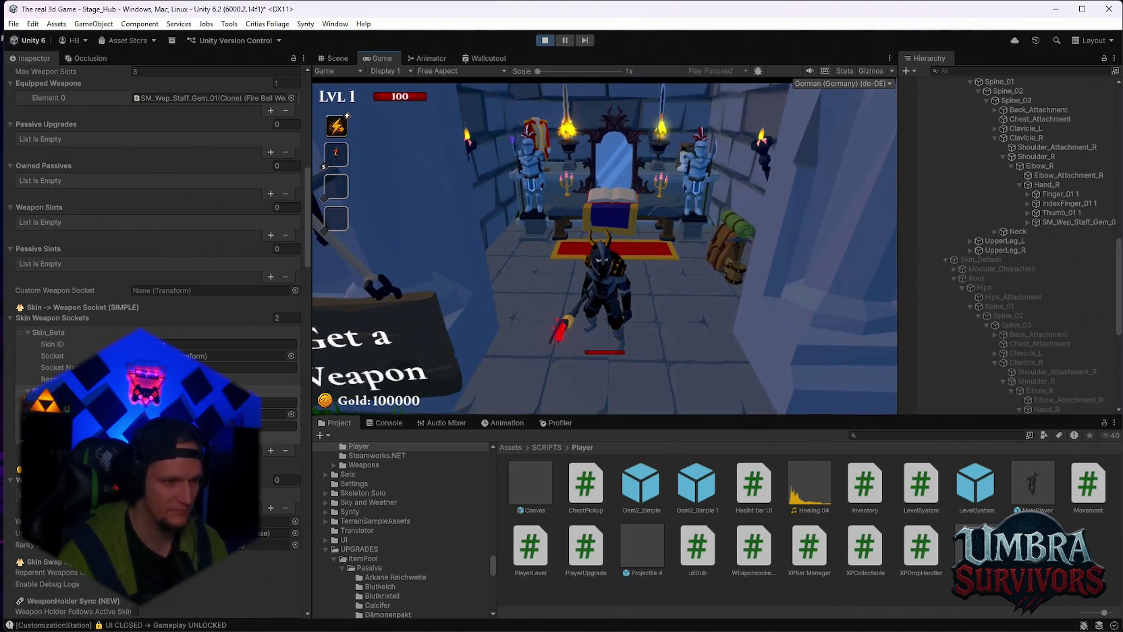
Pause to review the Weapon Offsets list in the Inspector, then bring up the book's skins page
key("Escape")
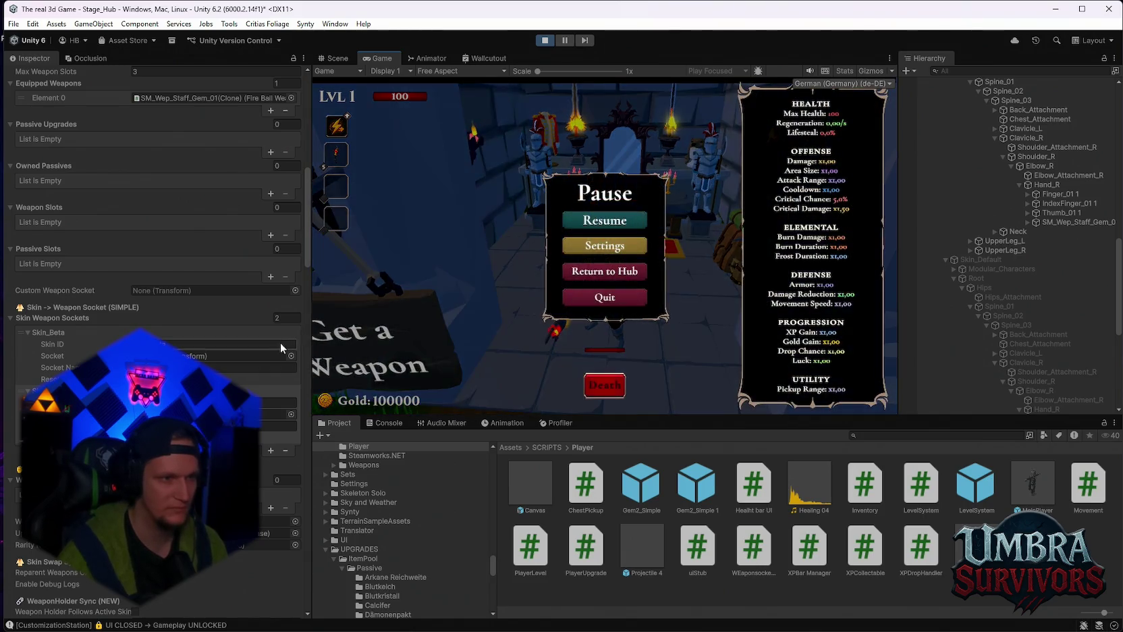
scroll(258, 340, "up", 2)
scroll(257, 340, "down", 10)
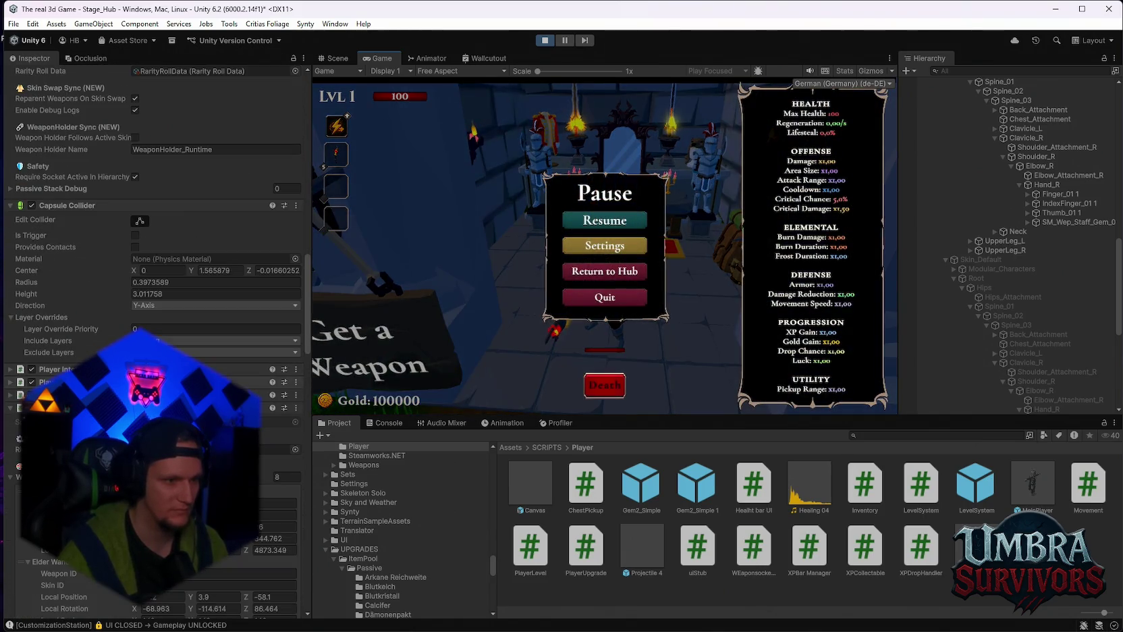
scroll(158, 342, "down", 2)
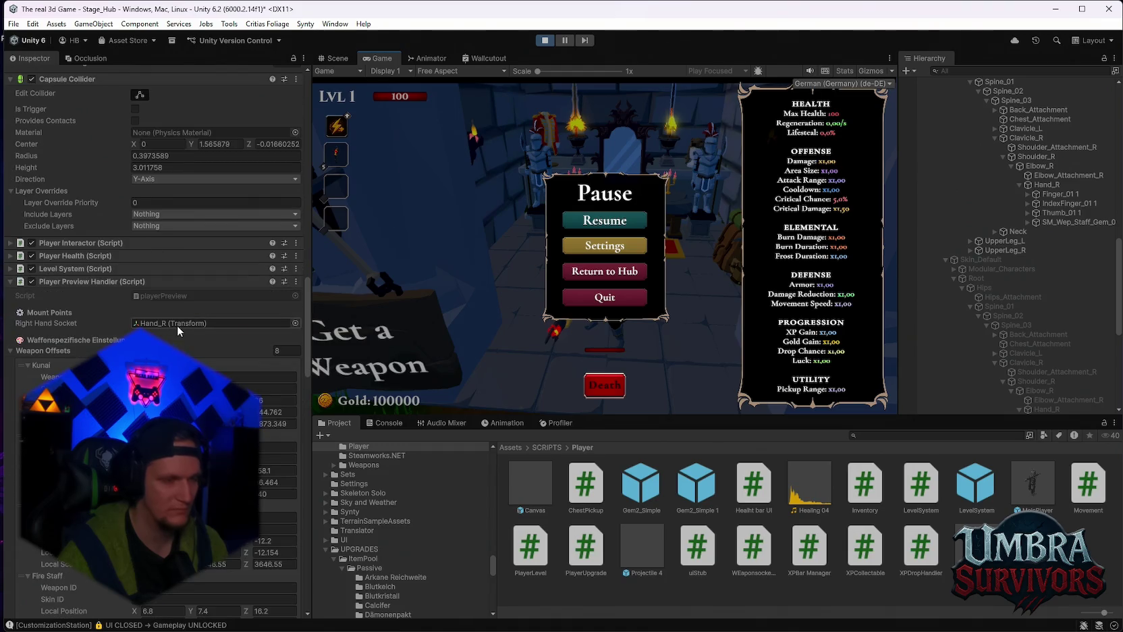
scroll(174, 332, "down", 15)
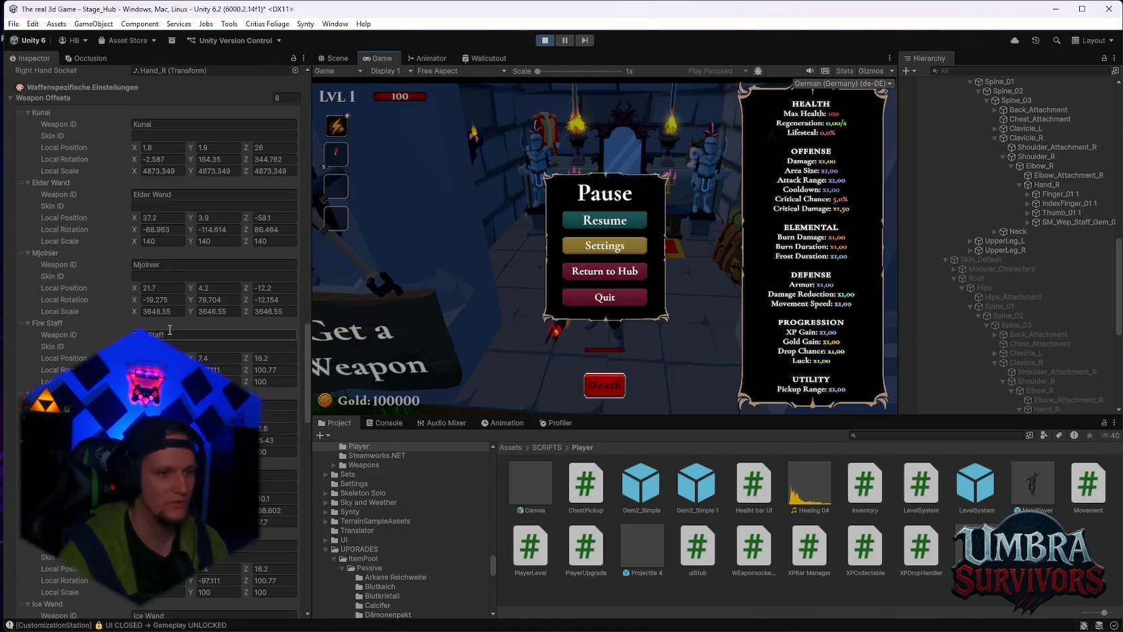
key("Escape")
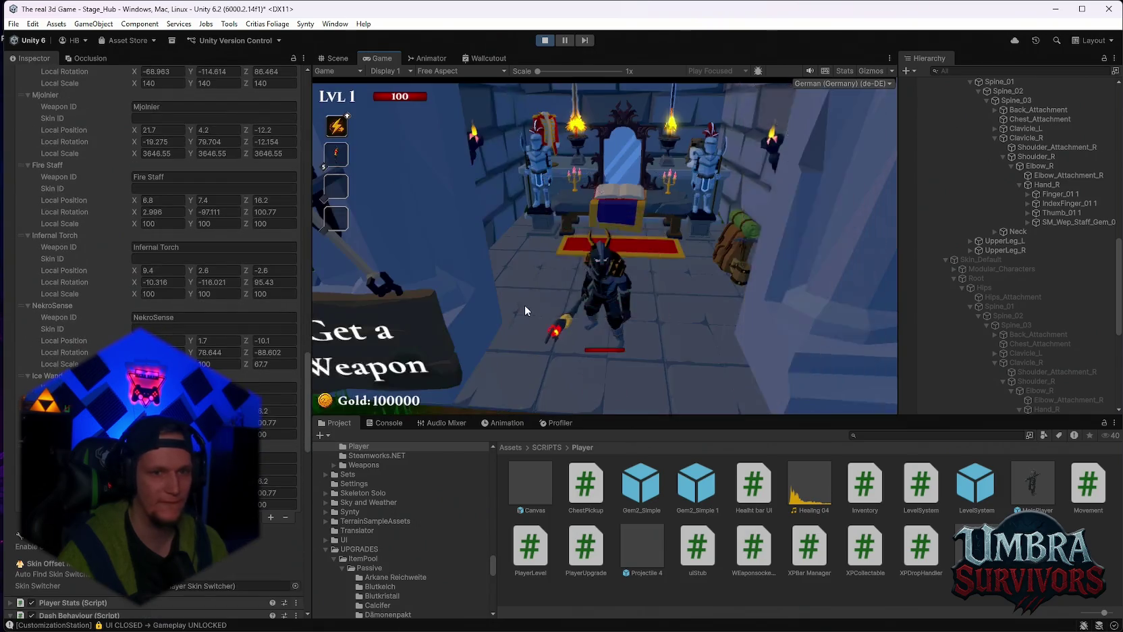
key("e")
left_click(482, 344)
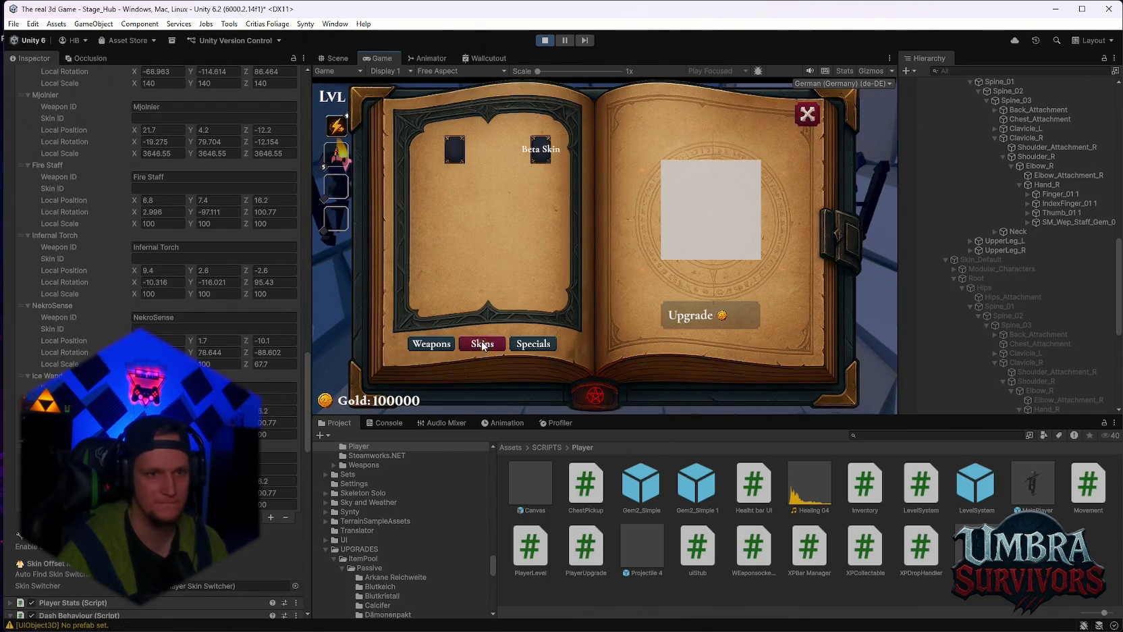
Switch the character from Beta Skin to the default skin and equip the Ice Wand
left_click(541, 147)
left_click(455, 154)
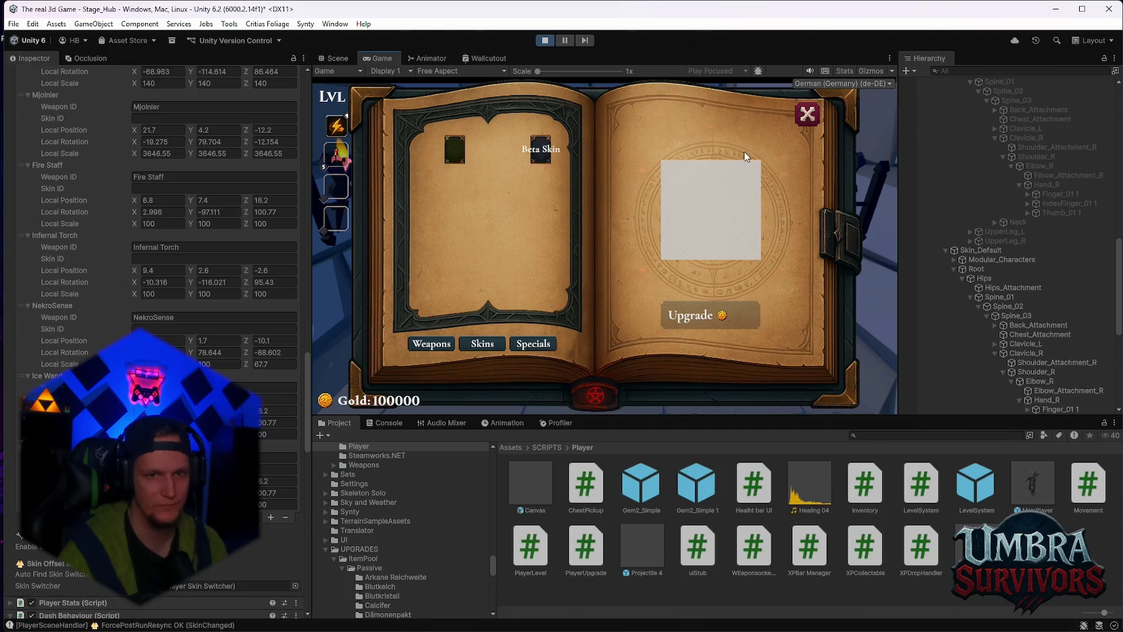
left_click(429, 344)
left_click(525, 290)
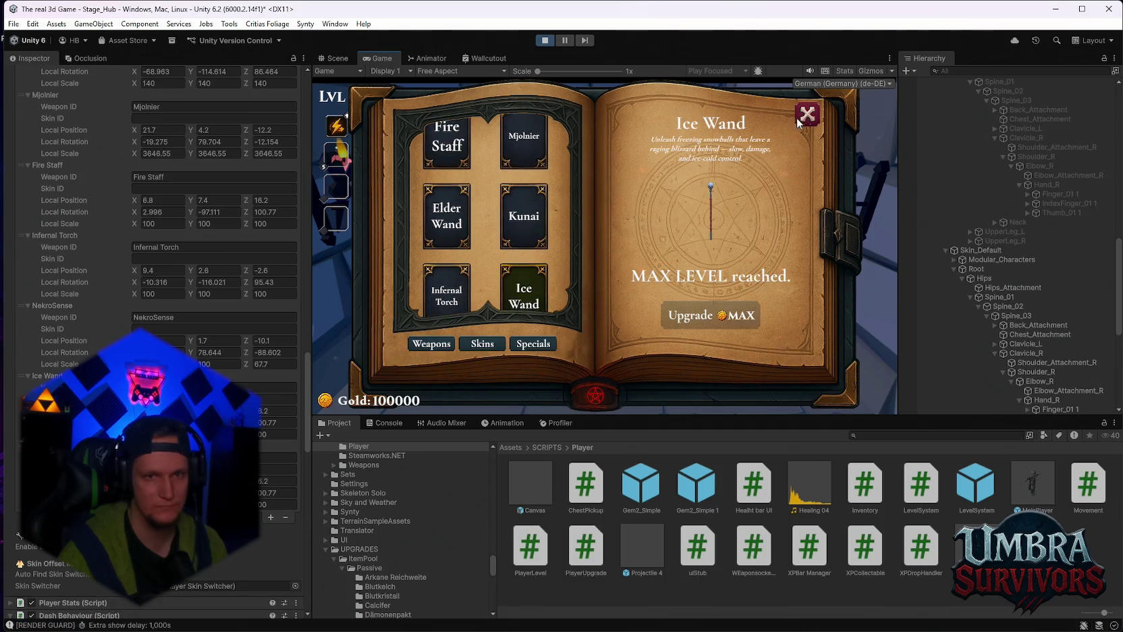
left_click(805, 114)
Run to the training arena, attack the dummies with the Ice Wand, return, and stop Play mode
key("s")
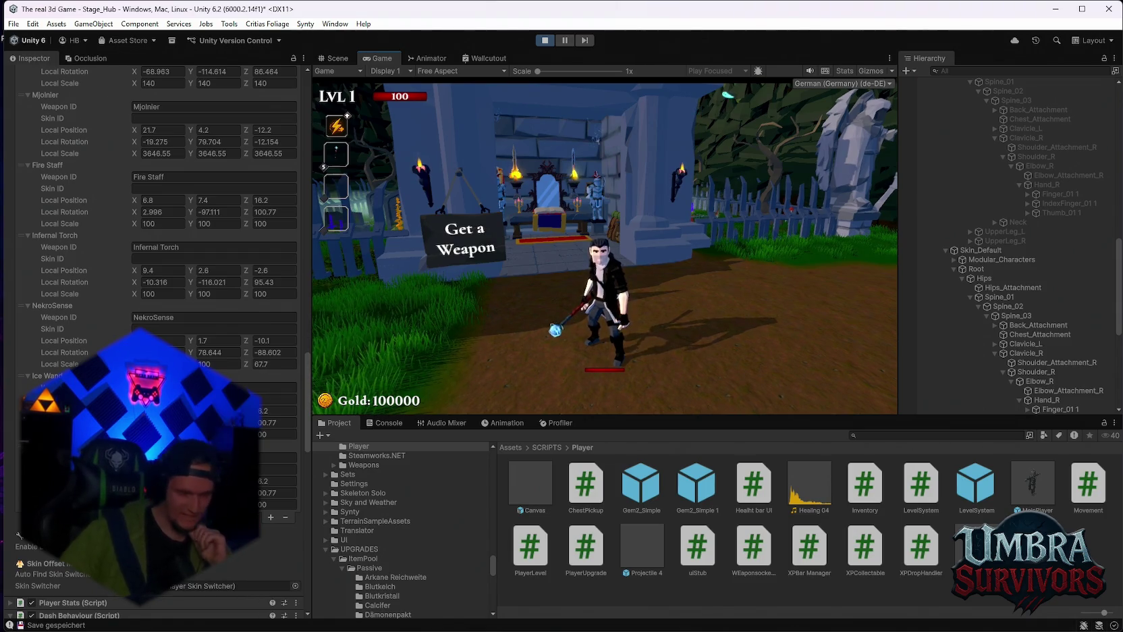
key("w")
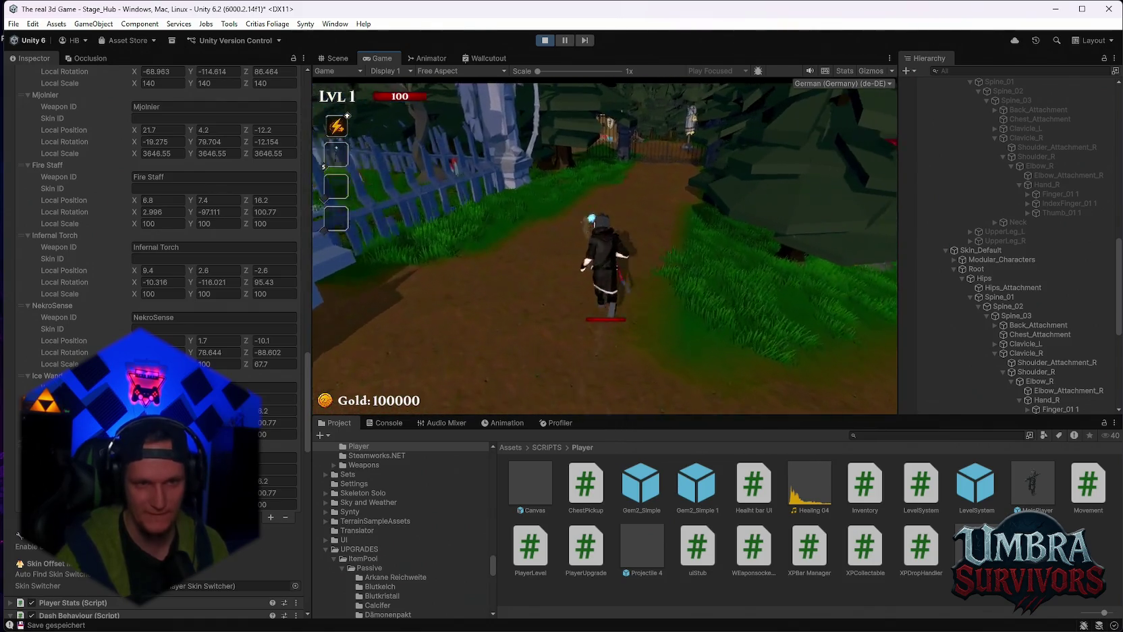
key("w")
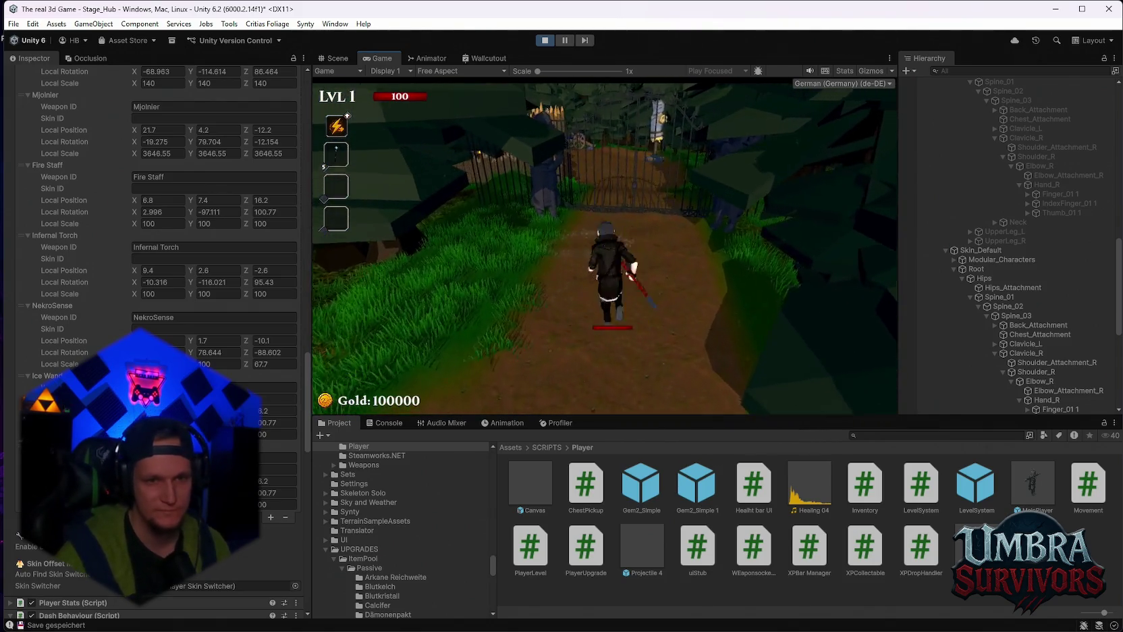
key("w")
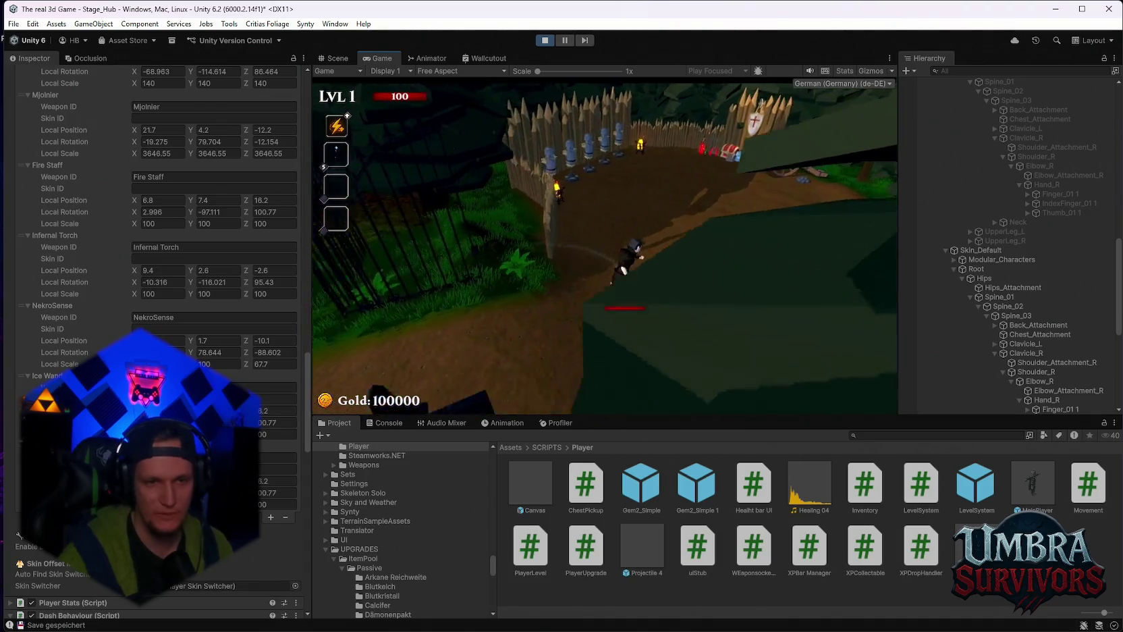
key("w")
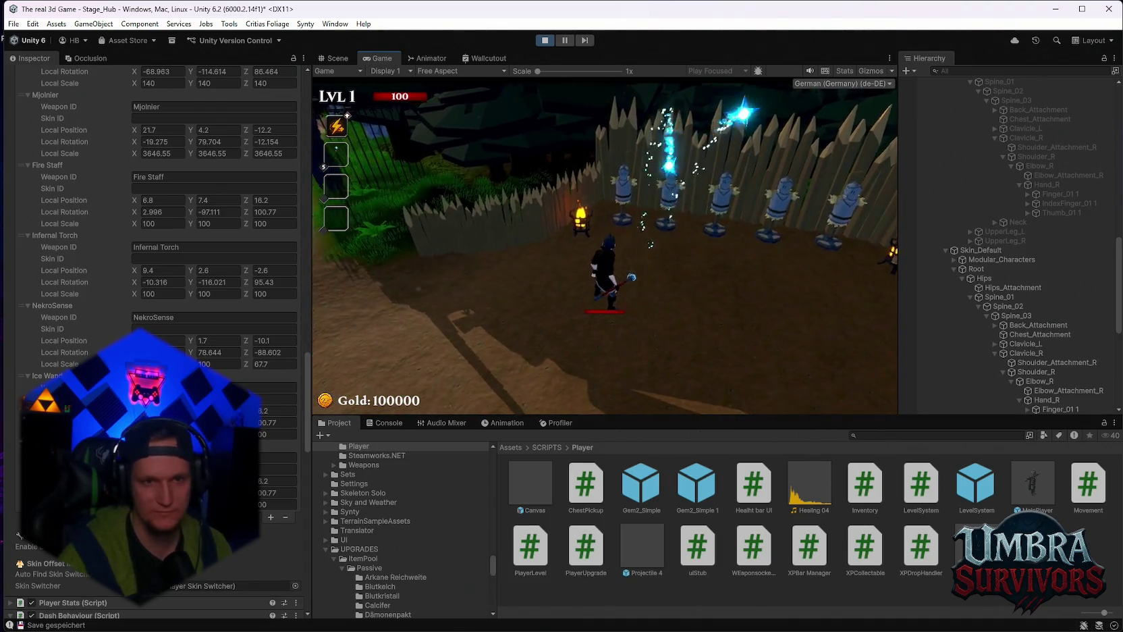
key("s")
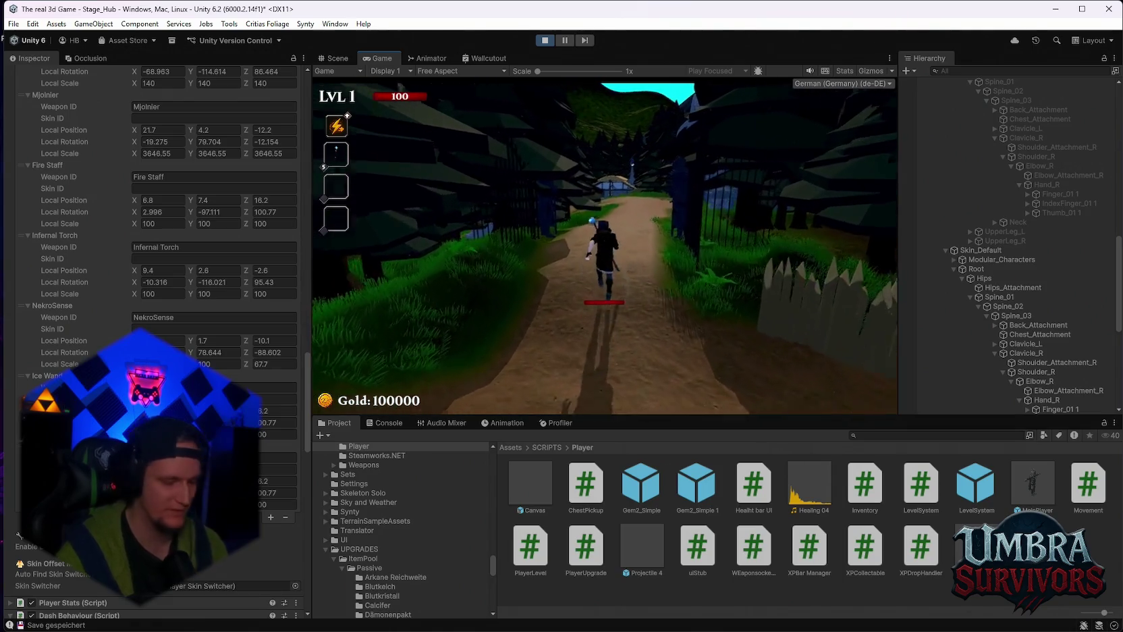
key("w")
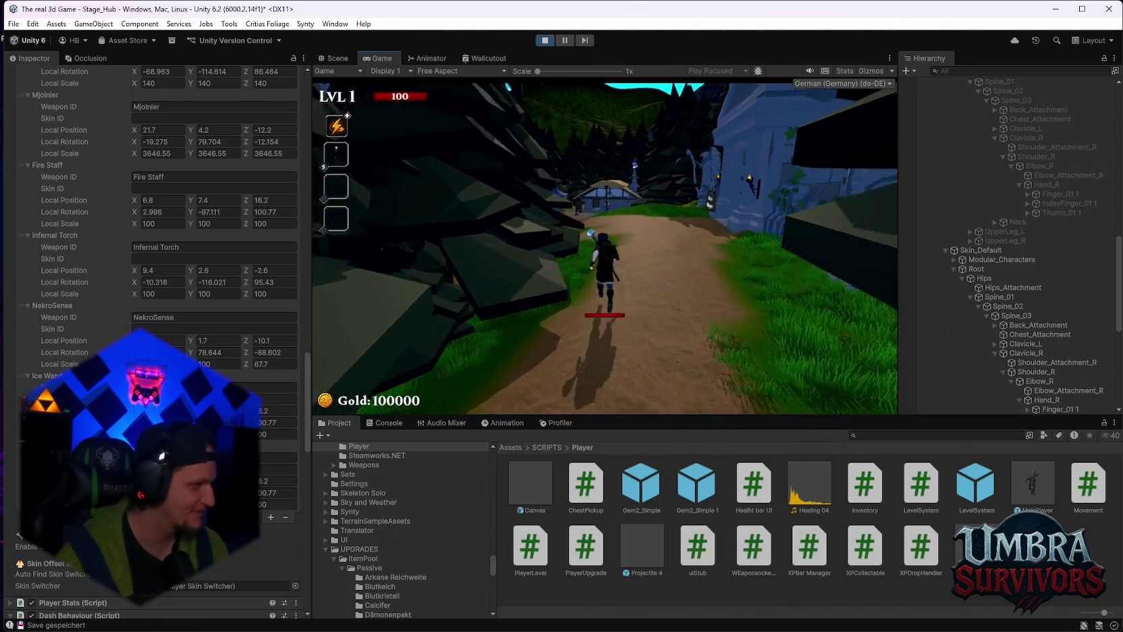
key("w")
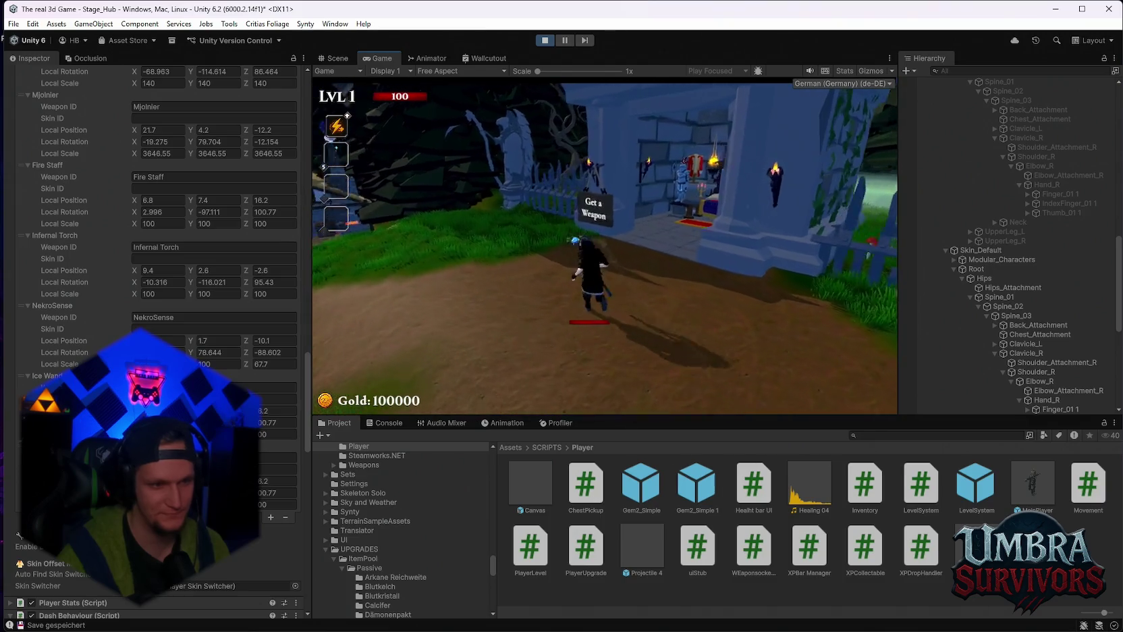
key("Escape")
left_click(545, 41)
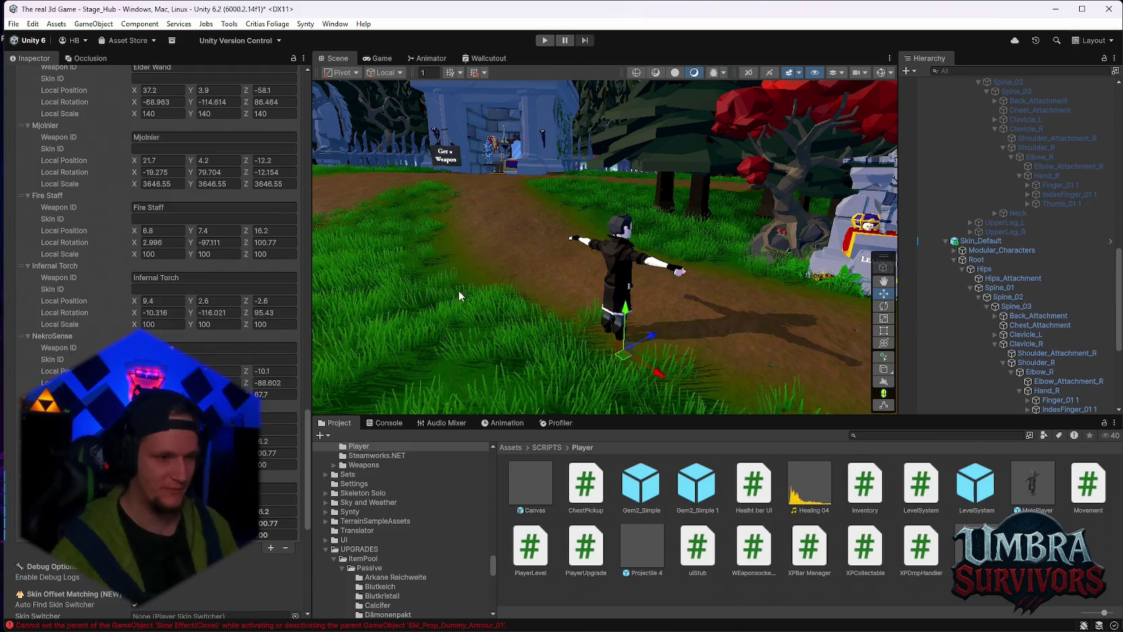
Clear the Console's logged errors and go back to the Project tab
left_click(384, 423)
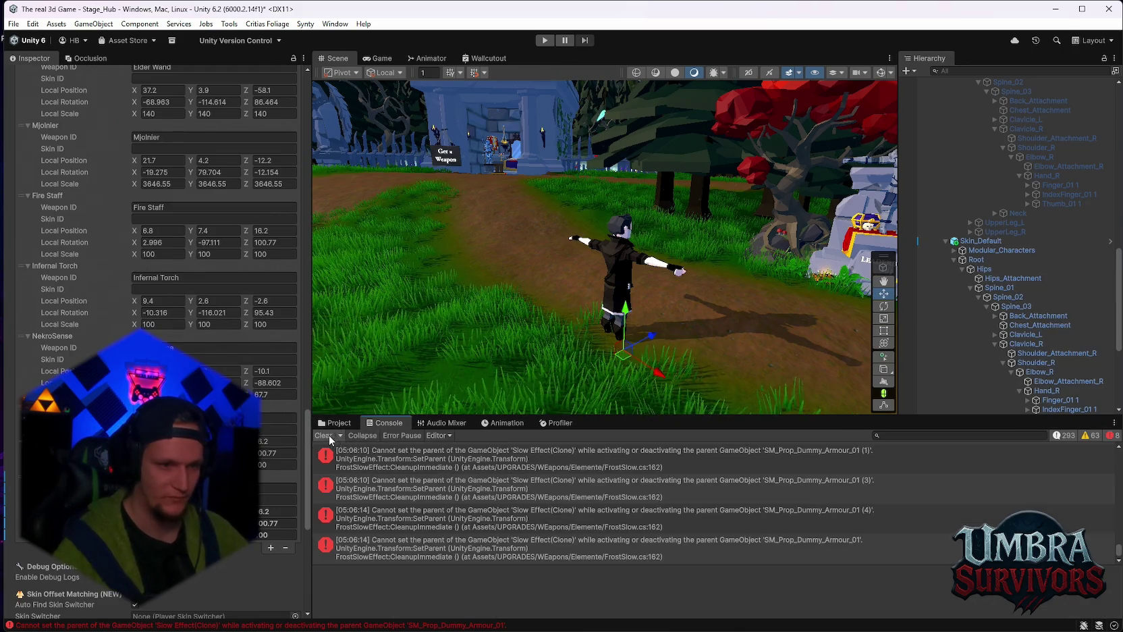
left_click(329, 435)
left_click(336, 422)
scroll(283, 436, "down", 3)
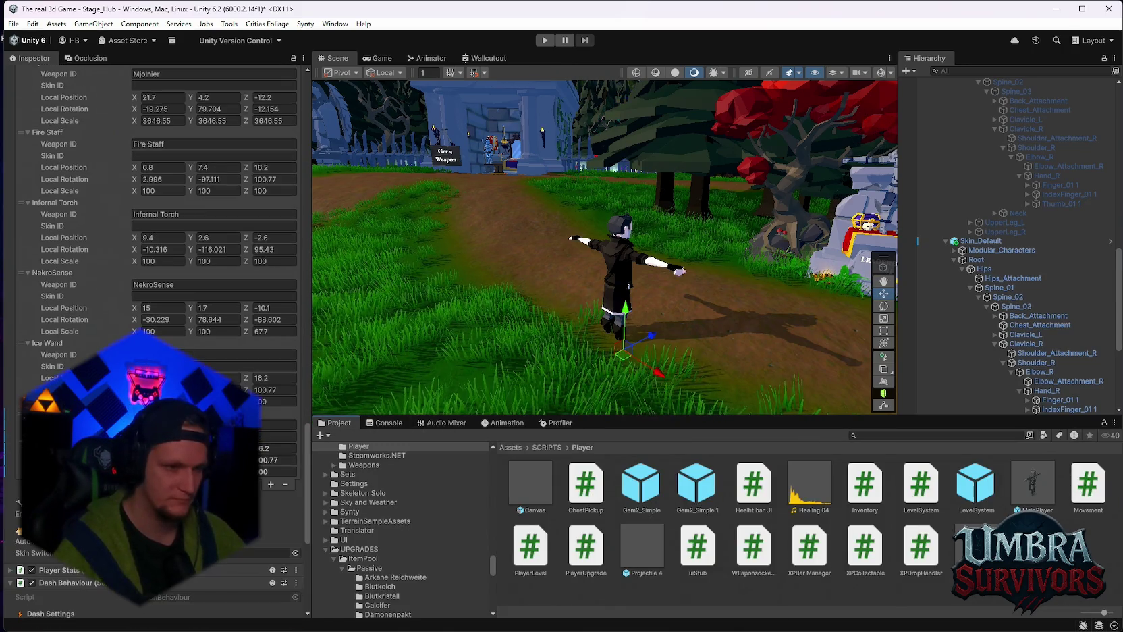
scroll(139, 330, "up", 12)
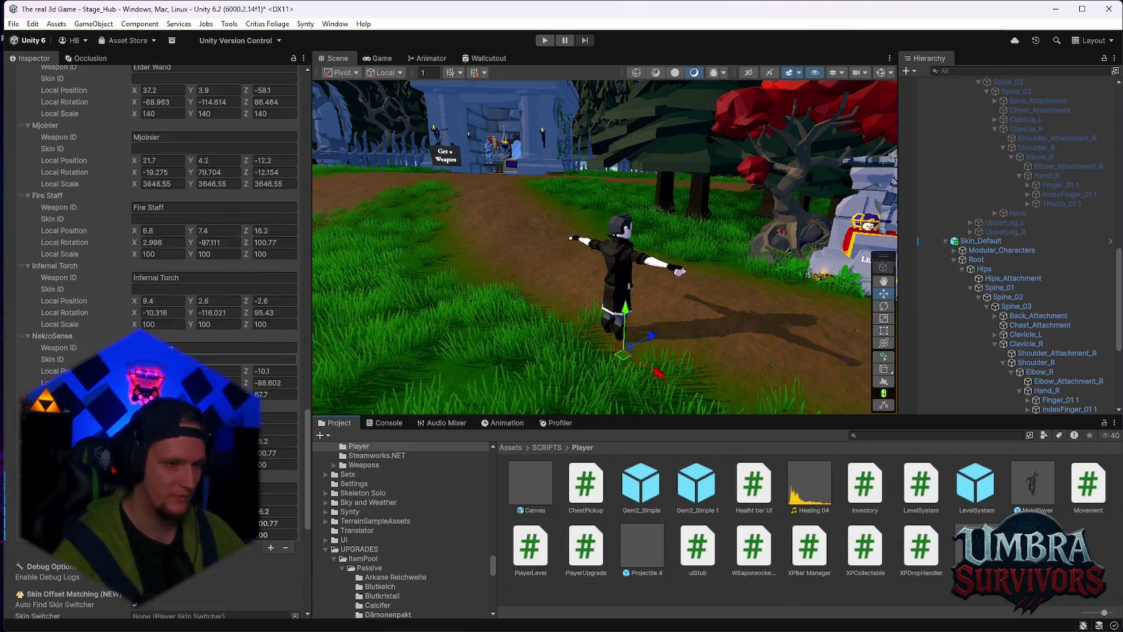
Copy the Kunai weapon offset entry and add another element to the Weapon Offsets list
right_click(59, 217)
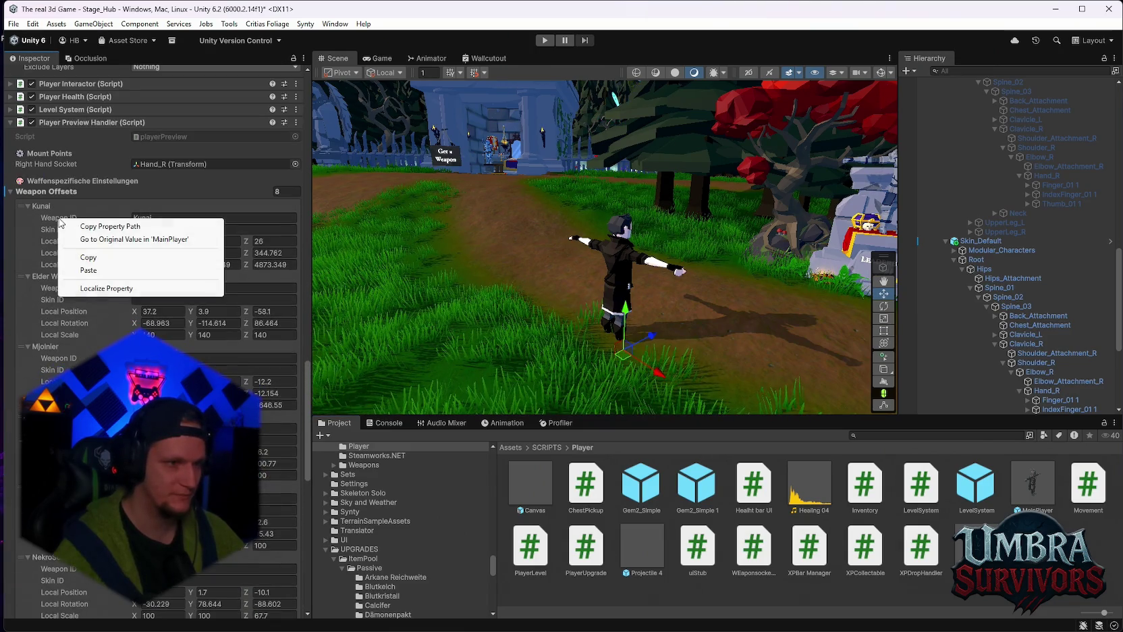
left_click(71, 257)
scroll(71, 257, "down", 15)
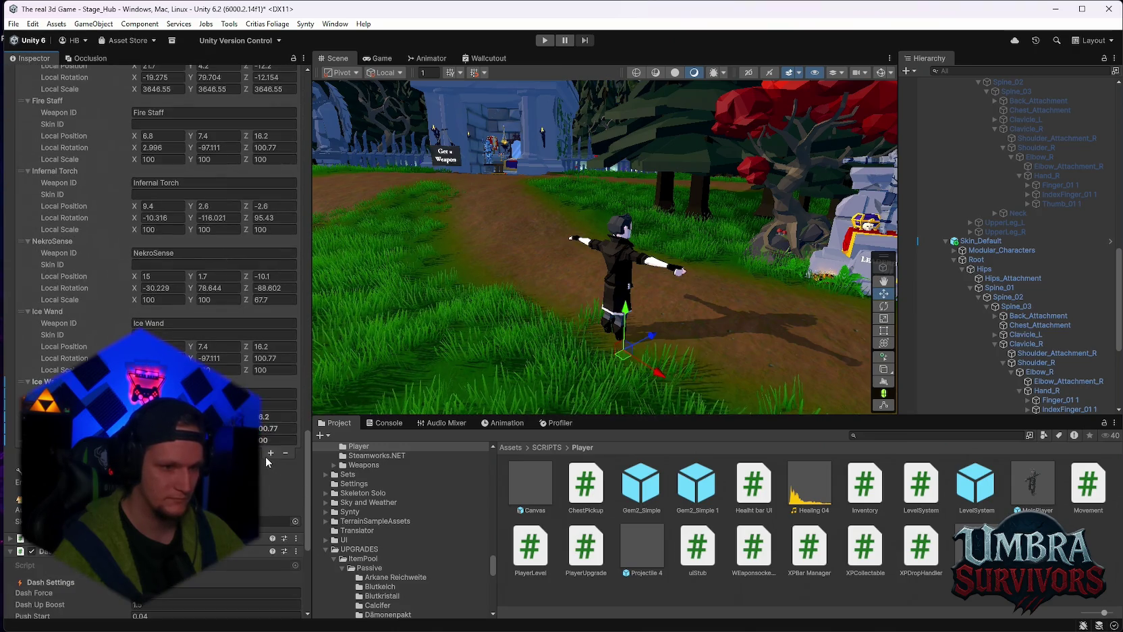
left_click(270, 453)
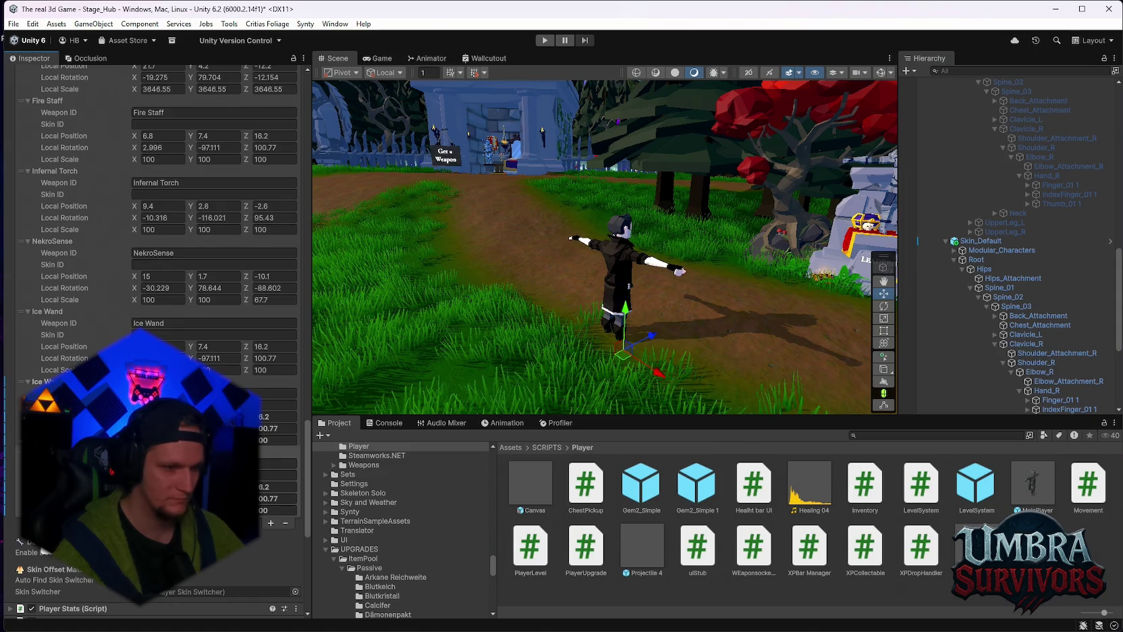
scroll(135, 323, "up", 10)
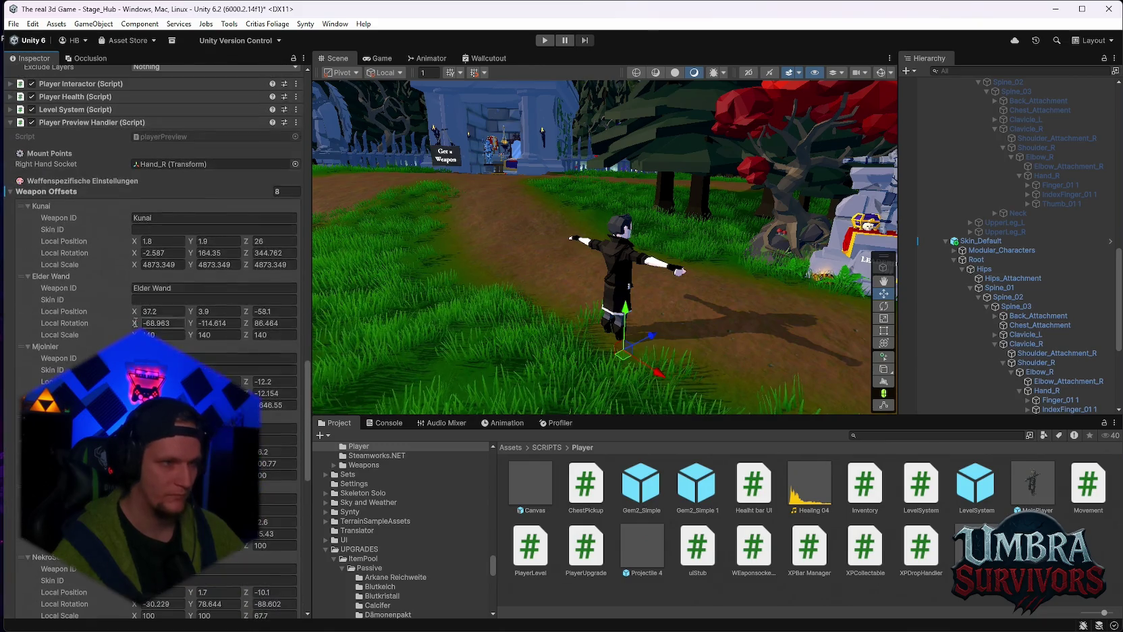
Duplicate the Kunai offset, set the copy's Skin ID to Skin_Default, and edit the first's Skin ID
right_click(55, 214)
left_click(111, 278)
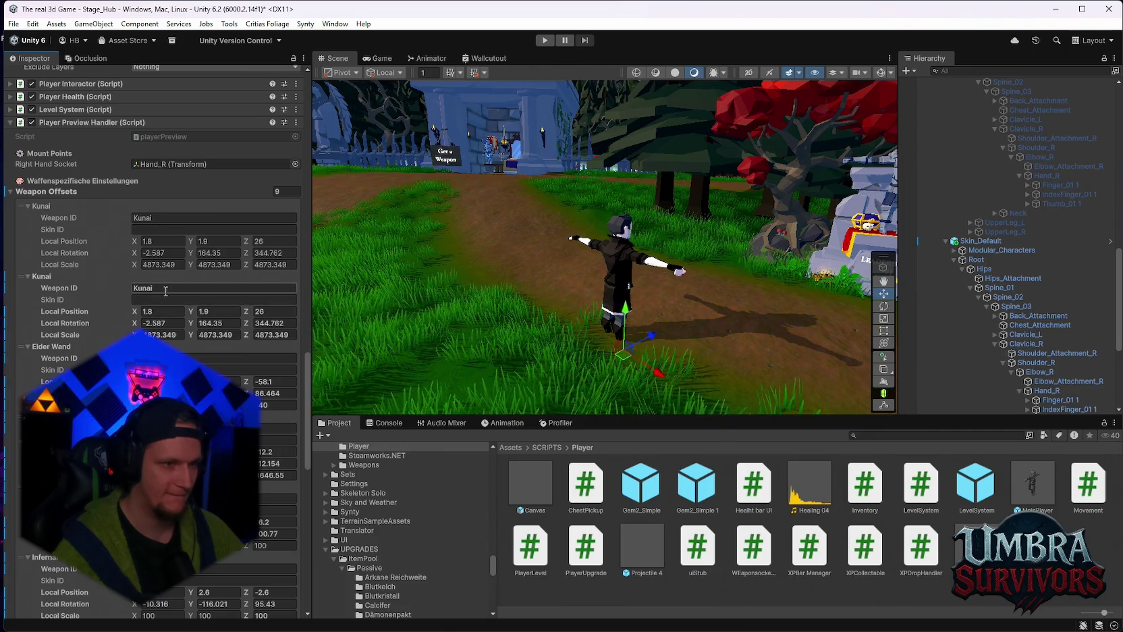
left_click(155, 300)
type("S")
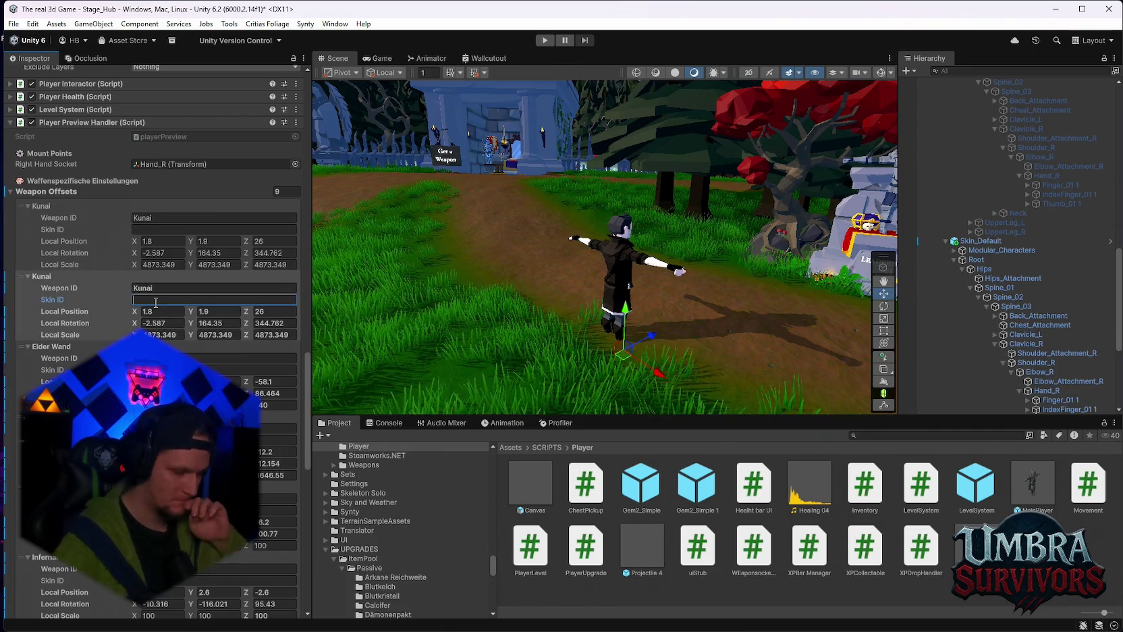
type("kin")
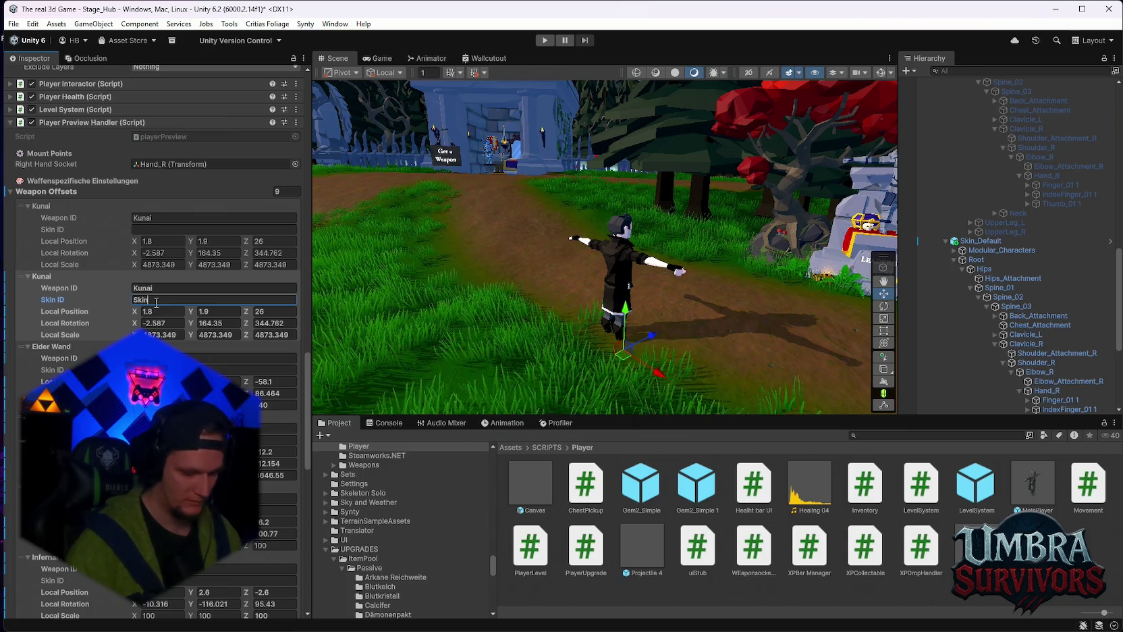
type("_Default")
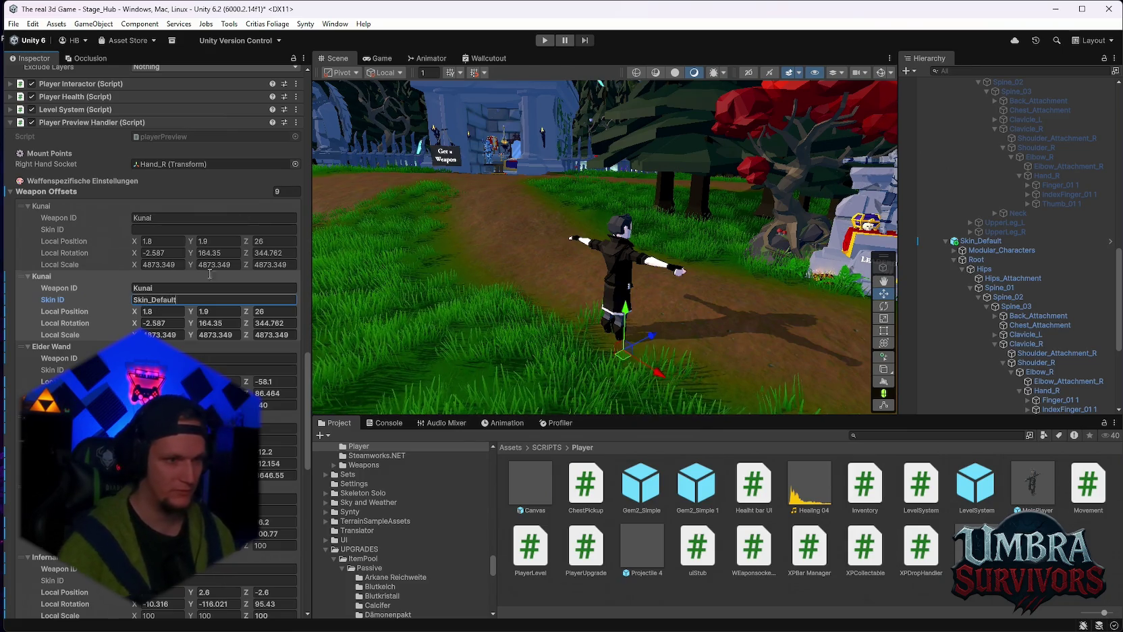
left_click(138, 229)
type("Skin_")
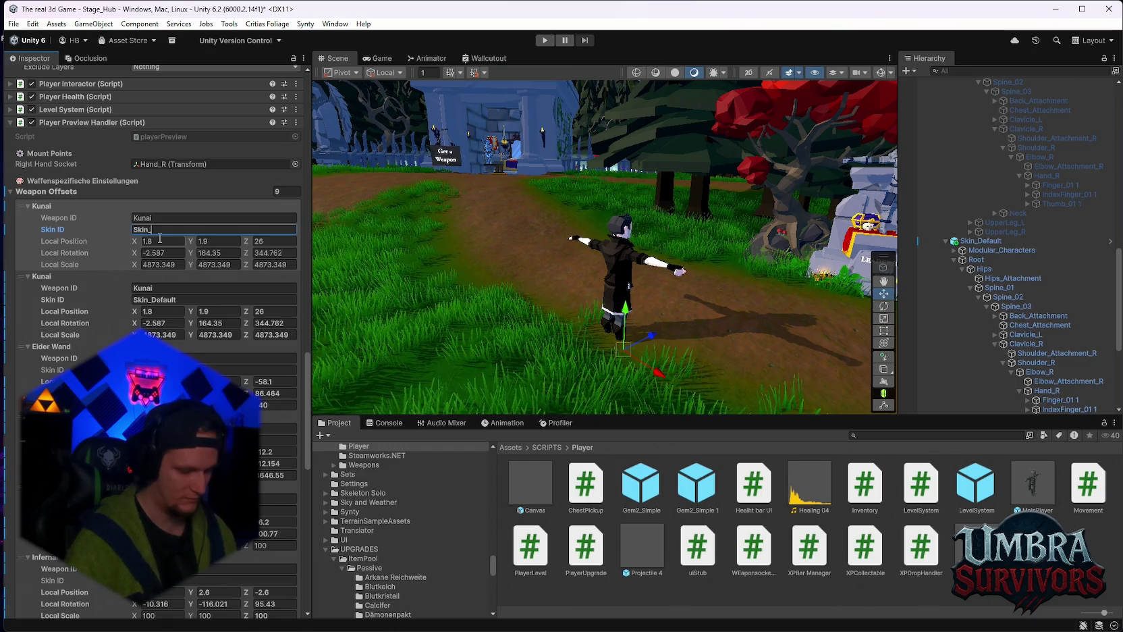
type("Beta")
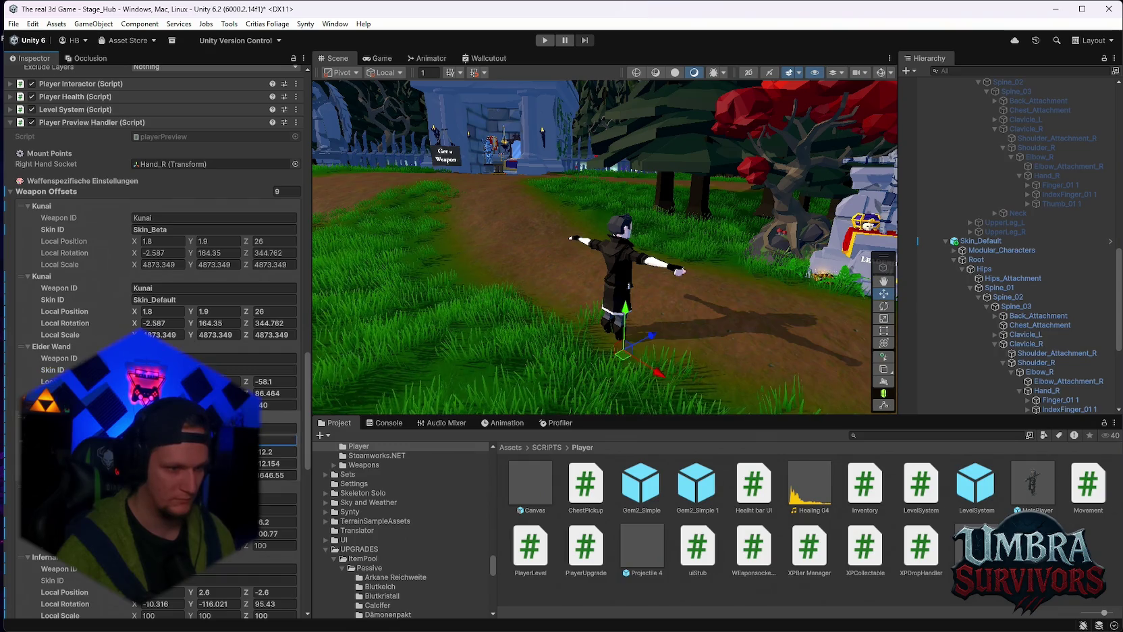
Scroll through the Weapon Offsets list and edit a Skin ID further down
scroll(155, 303, "down", 3)
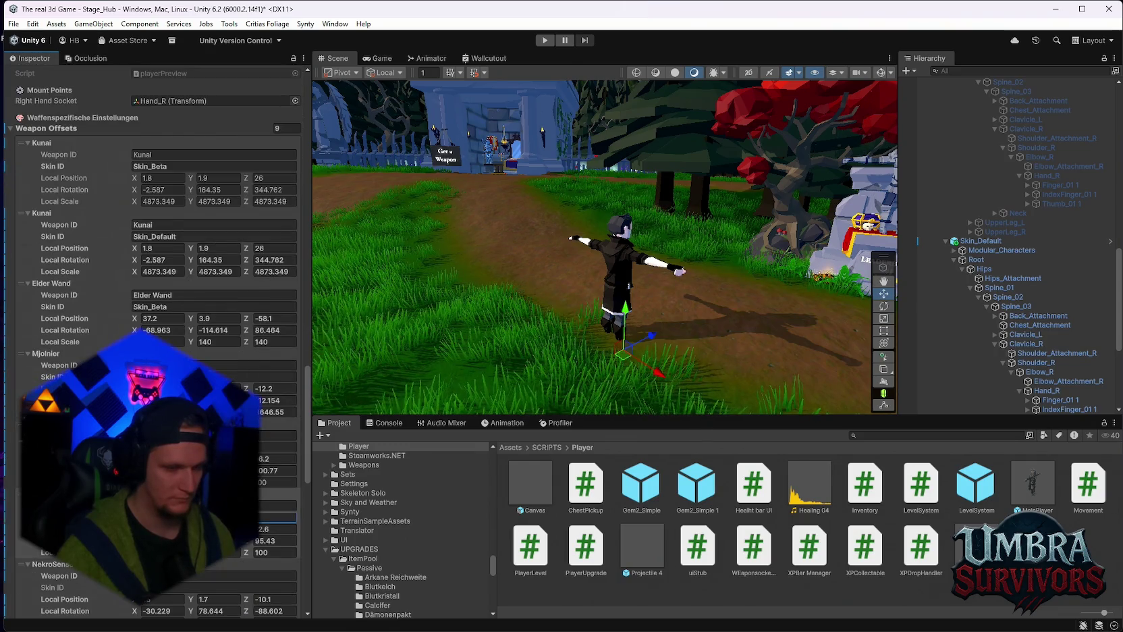
scroll(155, 304, "down", 3)
scroll(155, 303, "down", 2)
left_click(277, 500)
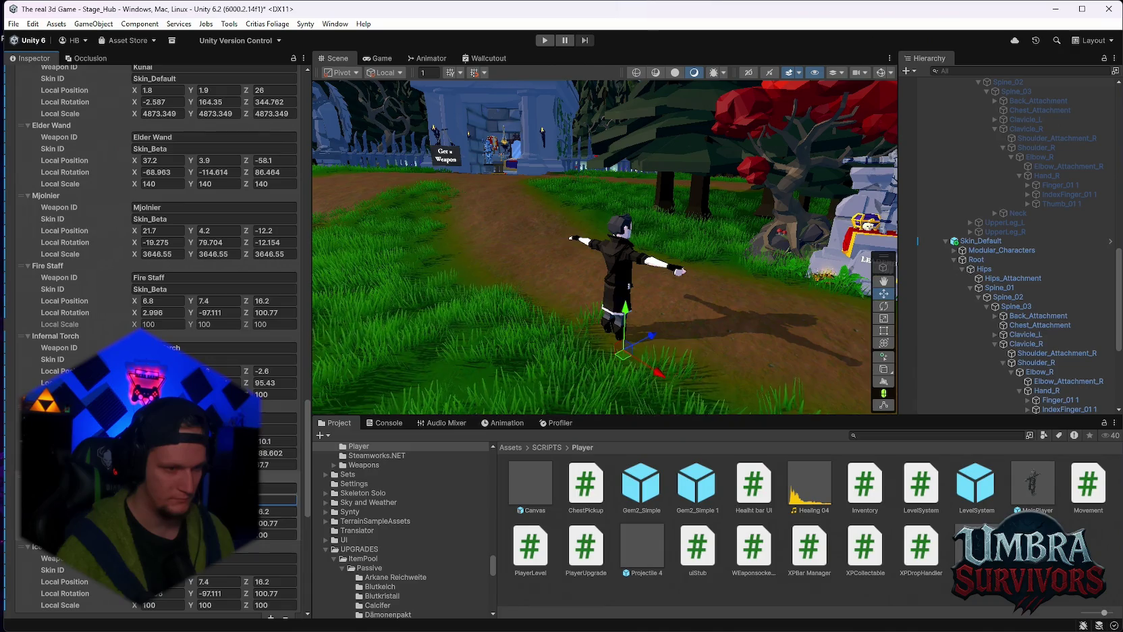
scroll(142, 316, "up", 8)
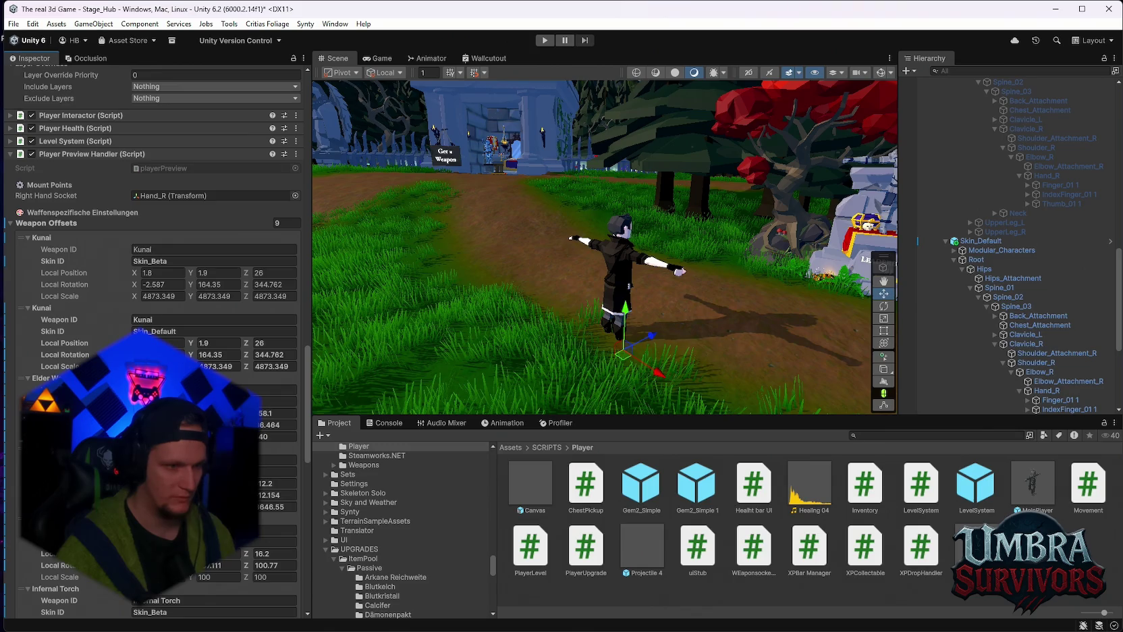
scroll(155, 337, "down", 1)
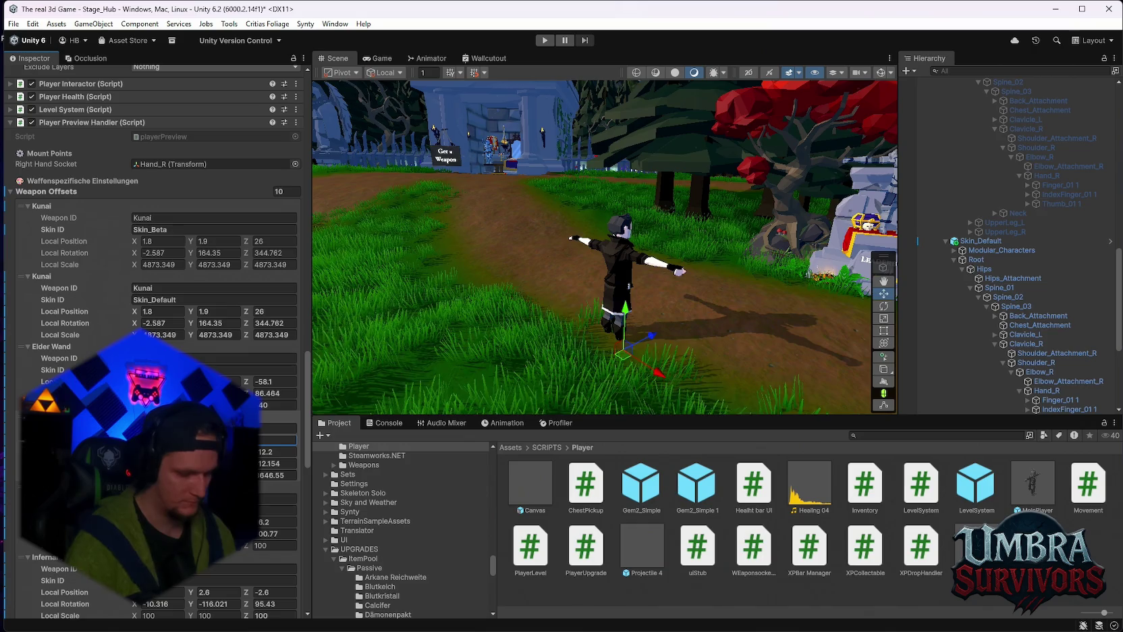
scroll(155, 338, "down", 3)
scroll(82, 255, "down", 4)
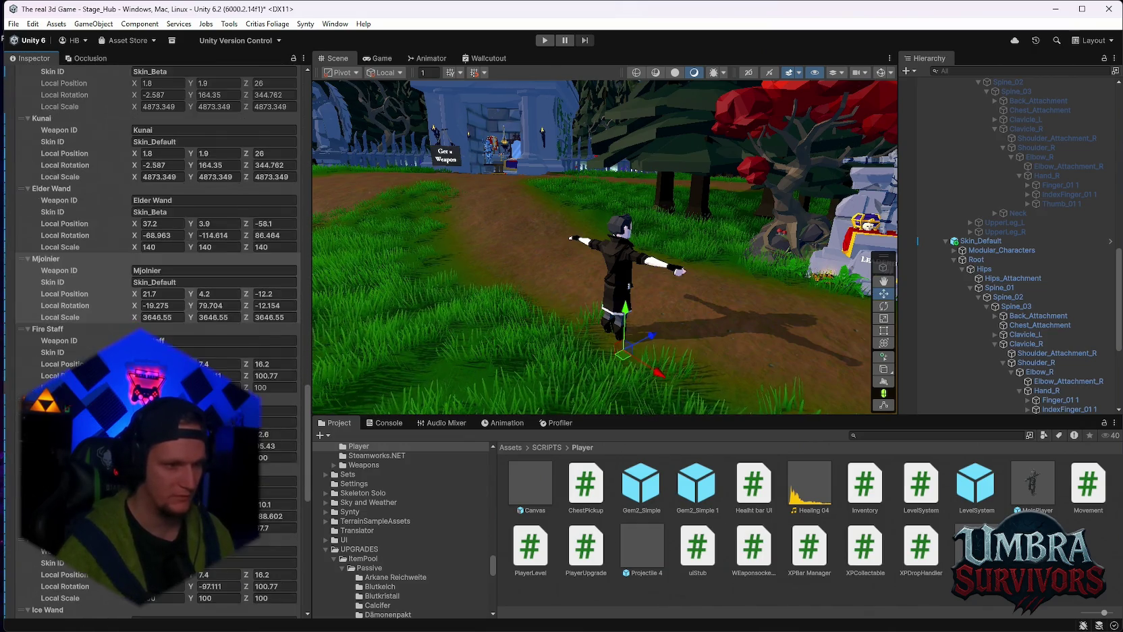
Duplicate the Mjolnier weapon offset entry and confirm the copy's Skin ID
right_click(54, 267)
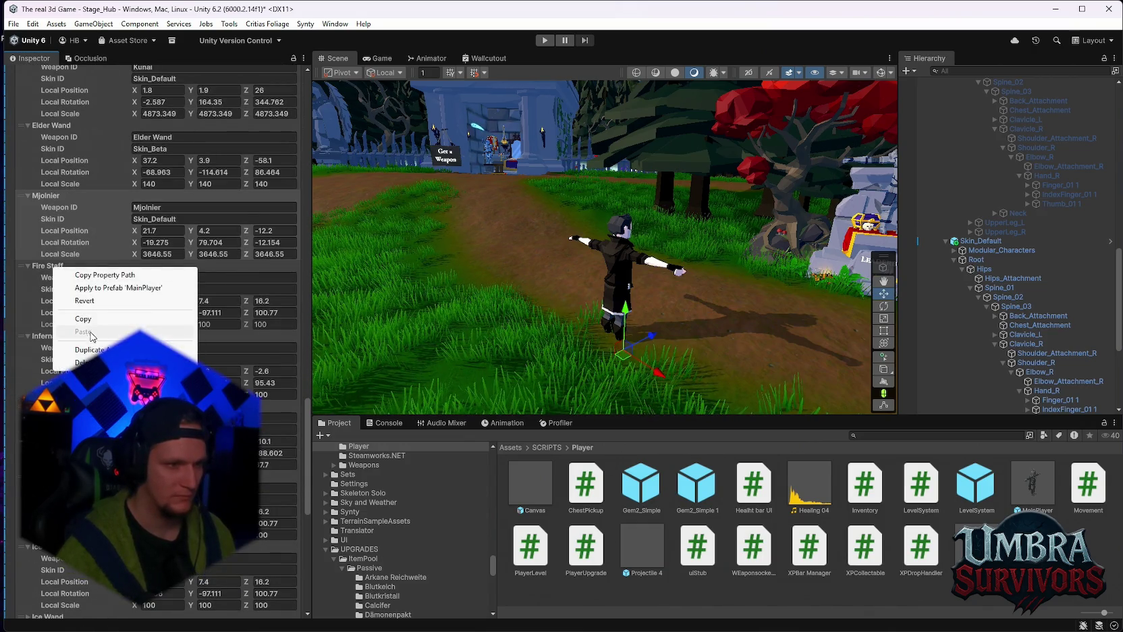
left_click(95, 349)
left_click(181, 290)
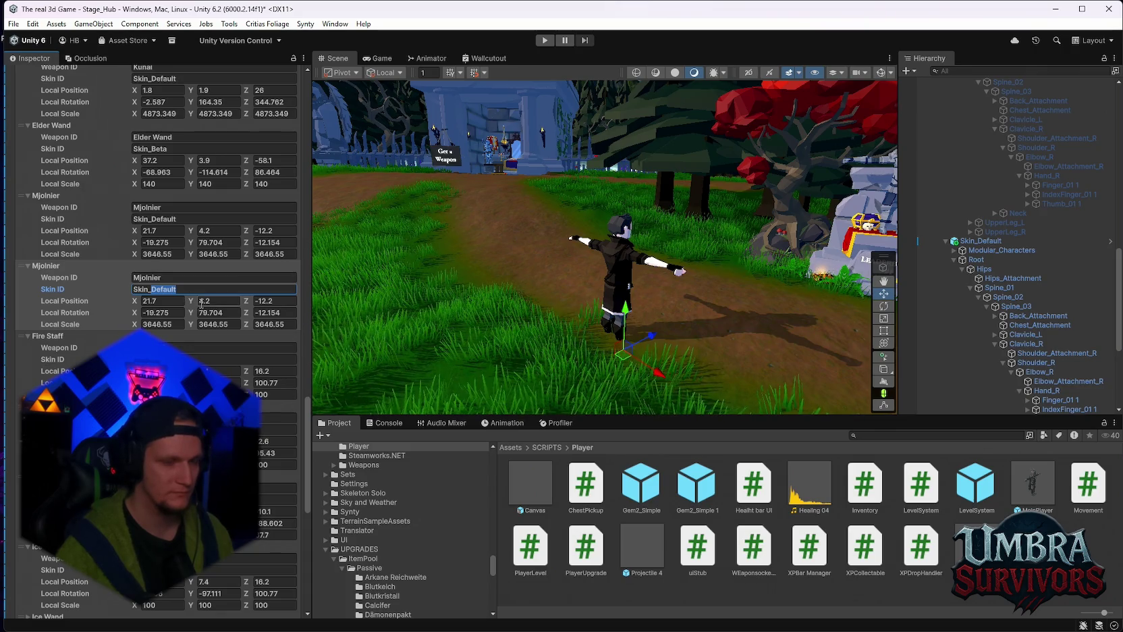
key("Return")
Change the first Mjolnier entry's Skin ID to Skin_Beta
scroll(201, 304, "up", 5)
scroll(201, 307, "down", 4)
scroll(201, 307, "up", 5)
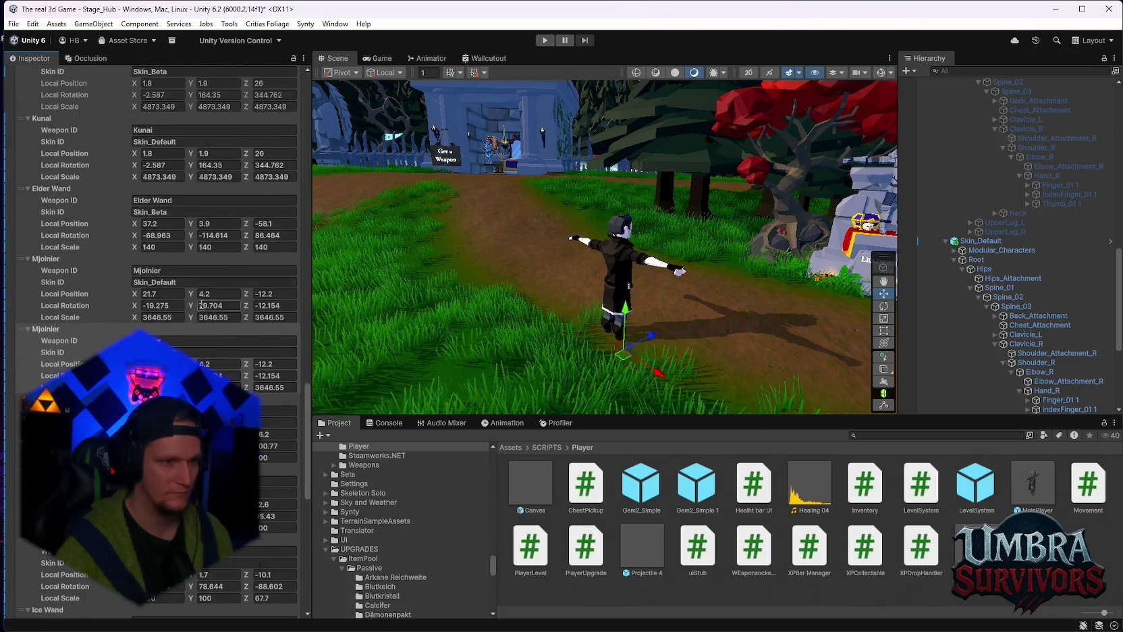
scroll(196, 310, "down", 4)
left_click(195, 313)
type("Skin_Beta")
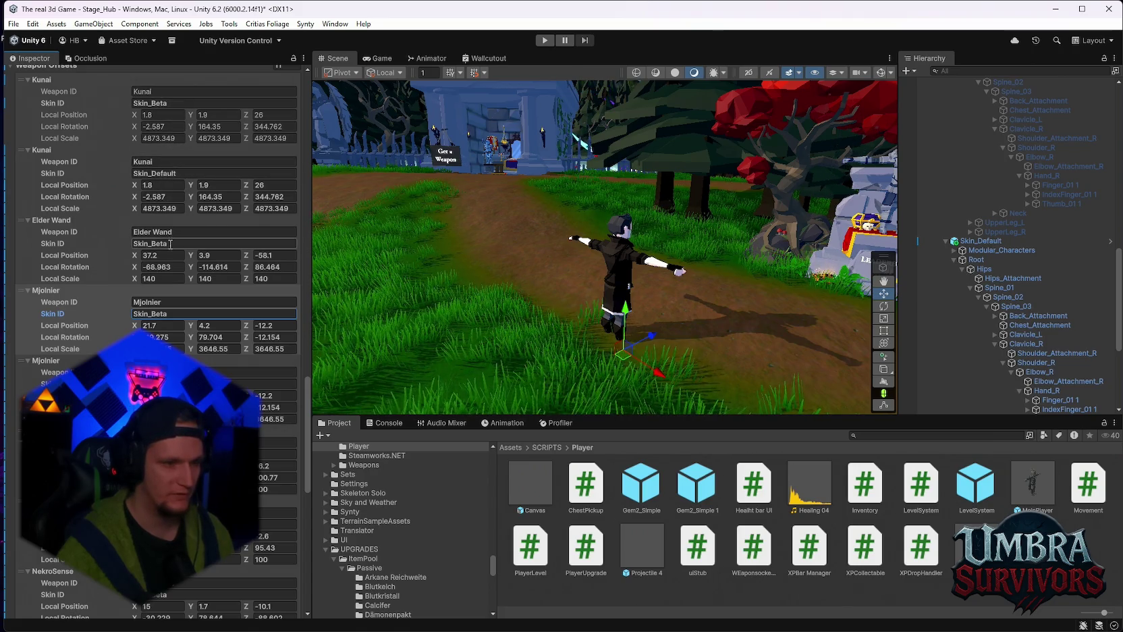
Duplicate the Elder Wand weapon offset and set the copy's Skin ID to Skin_Default
right_click(67, 223)
left_click(94, 303)
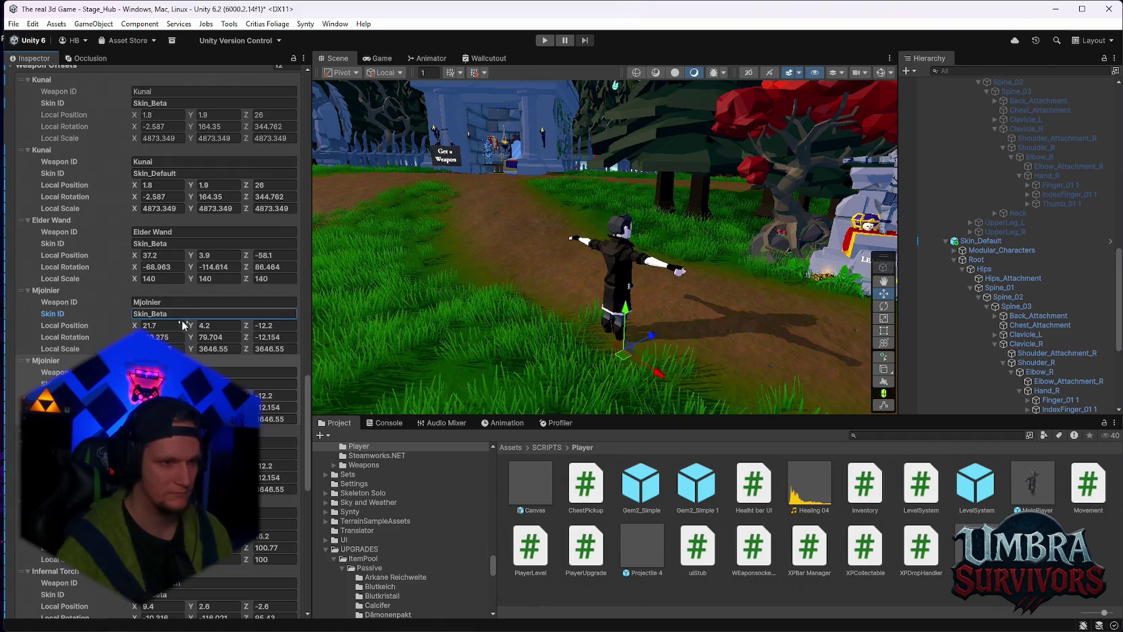
left_click(67, 235)
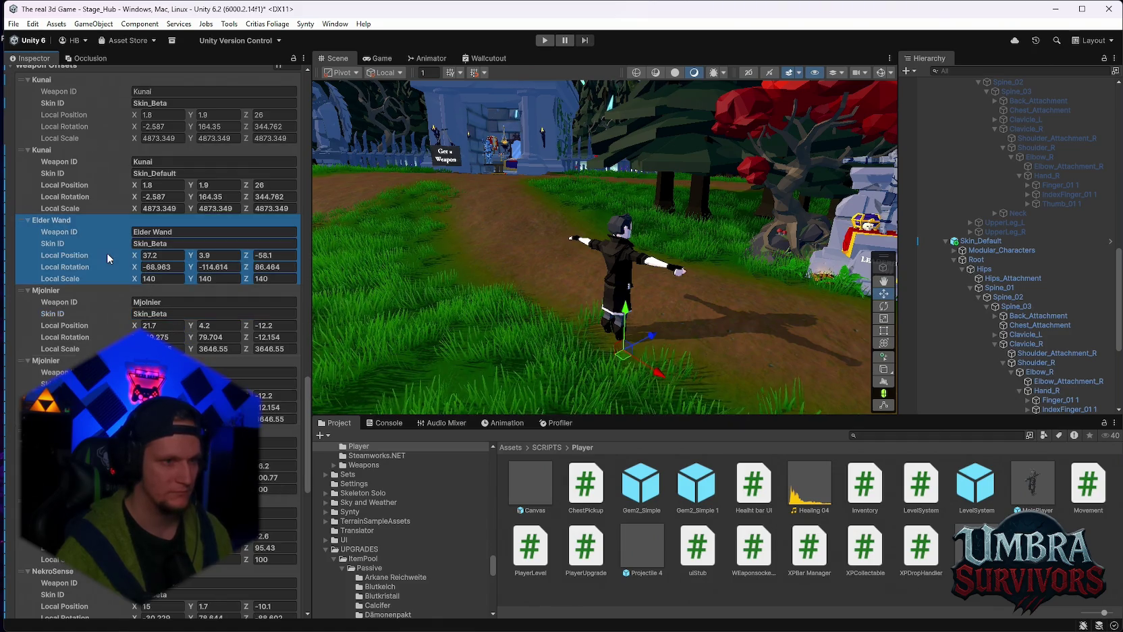
right_click(51, 225)
left_click(95, 301)
left_click(175, 314)
type("Skin_Defau")
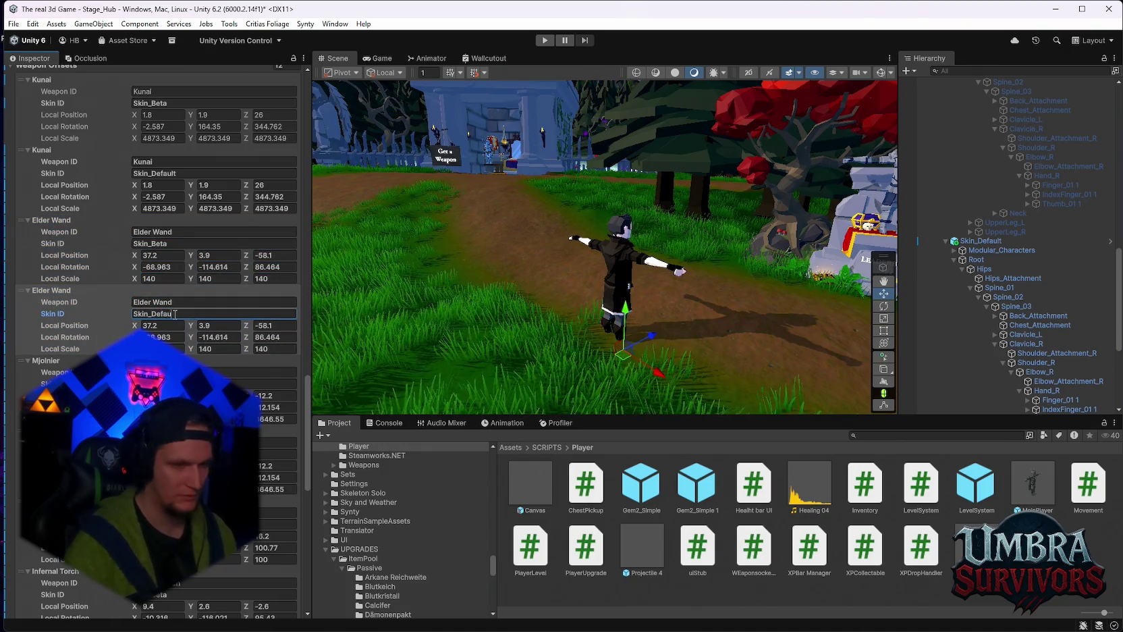
type("lt")
key("Return")
Select entries further down and add a new element to the Weapon Offsets list
scroll(174, 313, "down", 3)
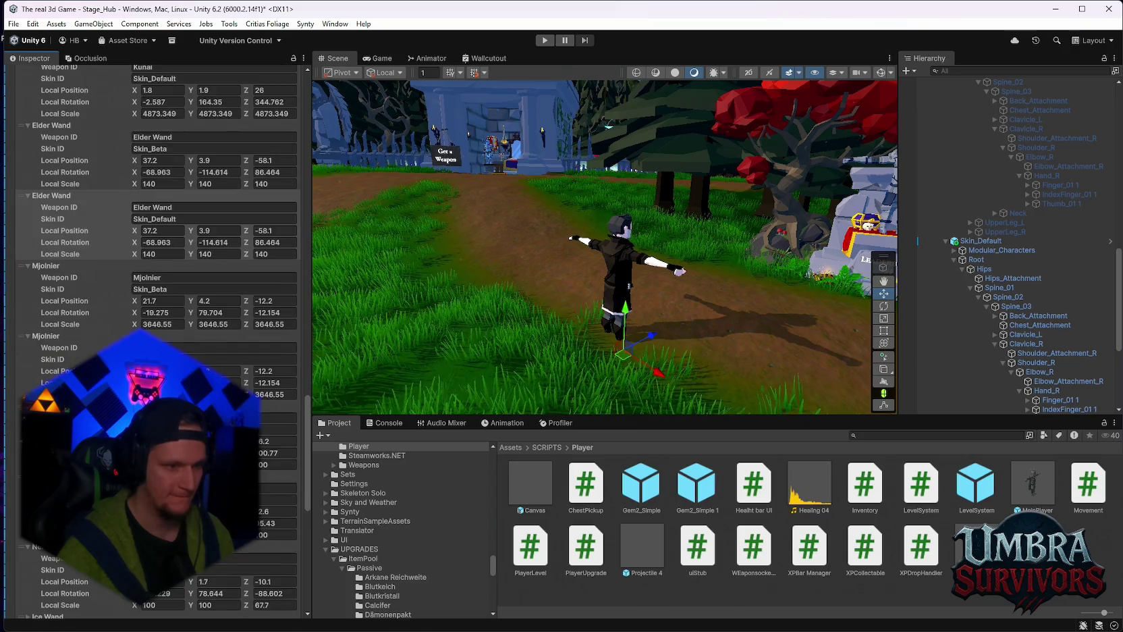
left_click(135, 408)
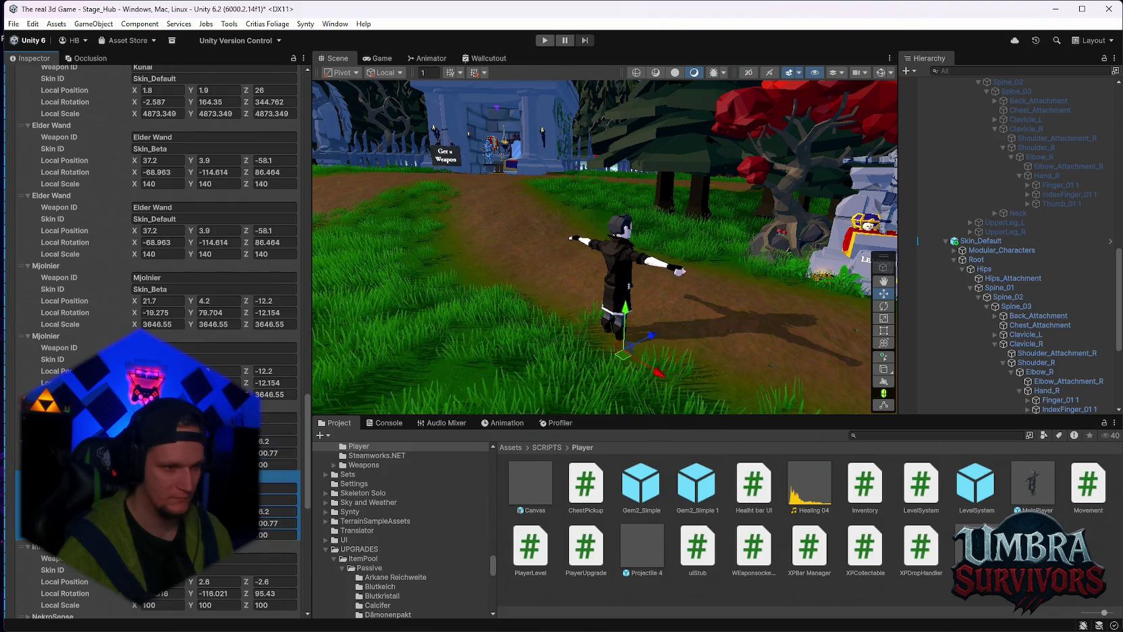
scroll(155, 202, "down", 2)
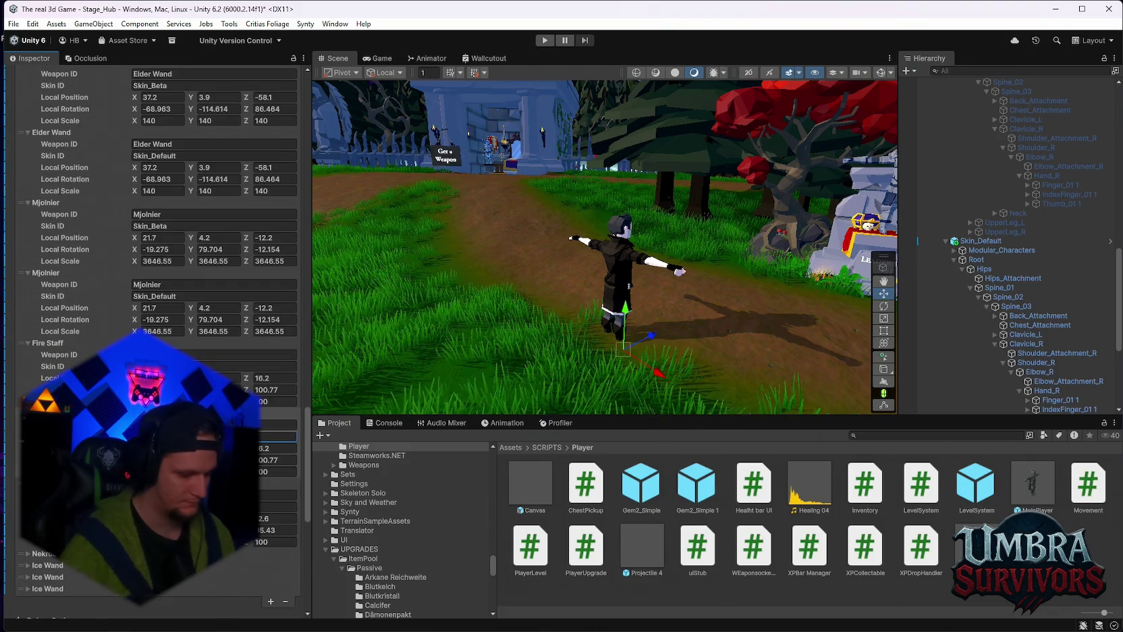
scroll(155, 337, "down", 2)
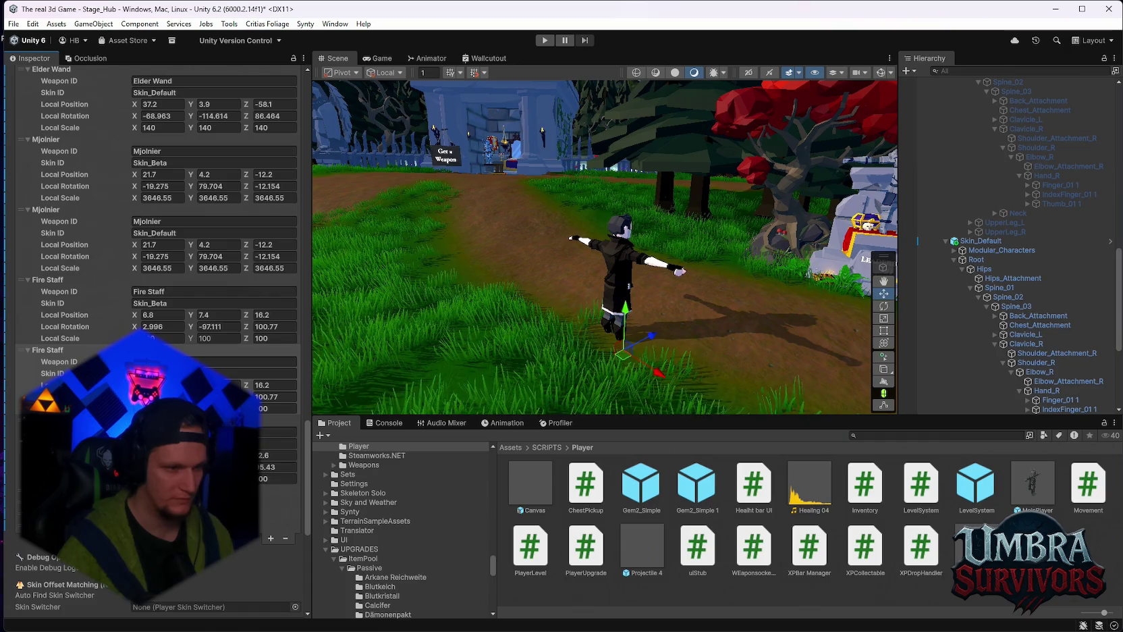
left_click(20, 450)
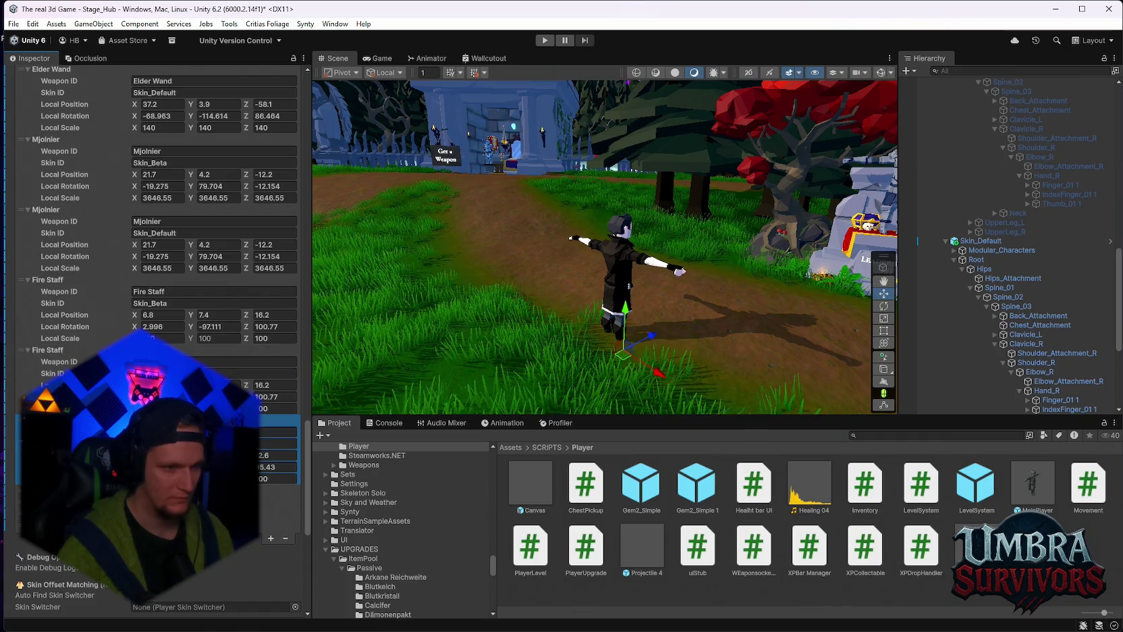
scroll(156, 338, "down", 2)
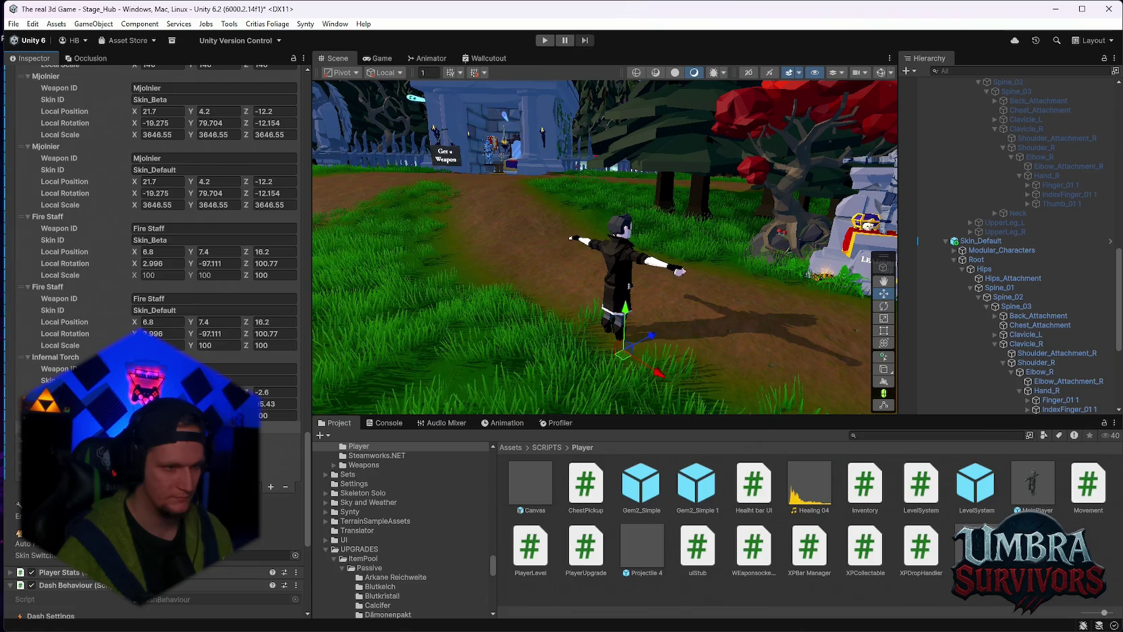
left_click(270, 486)
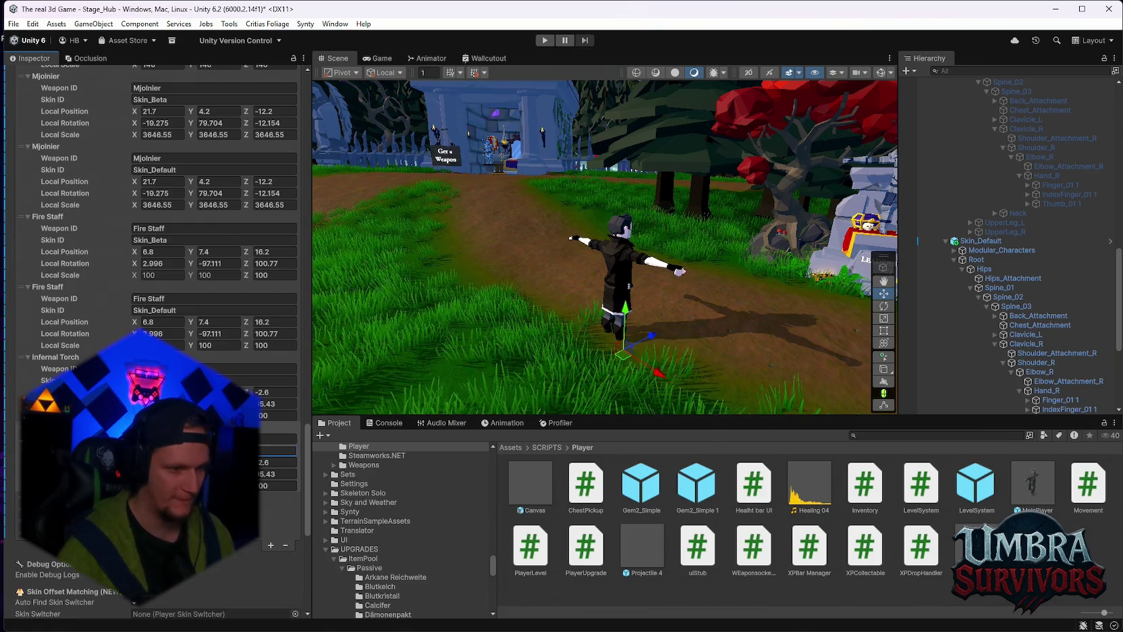
Remove the surplus offset element and select the Ice Wand entry
scroll(155, 269, "down", 2)
scroll(155, 270, "down", 2)
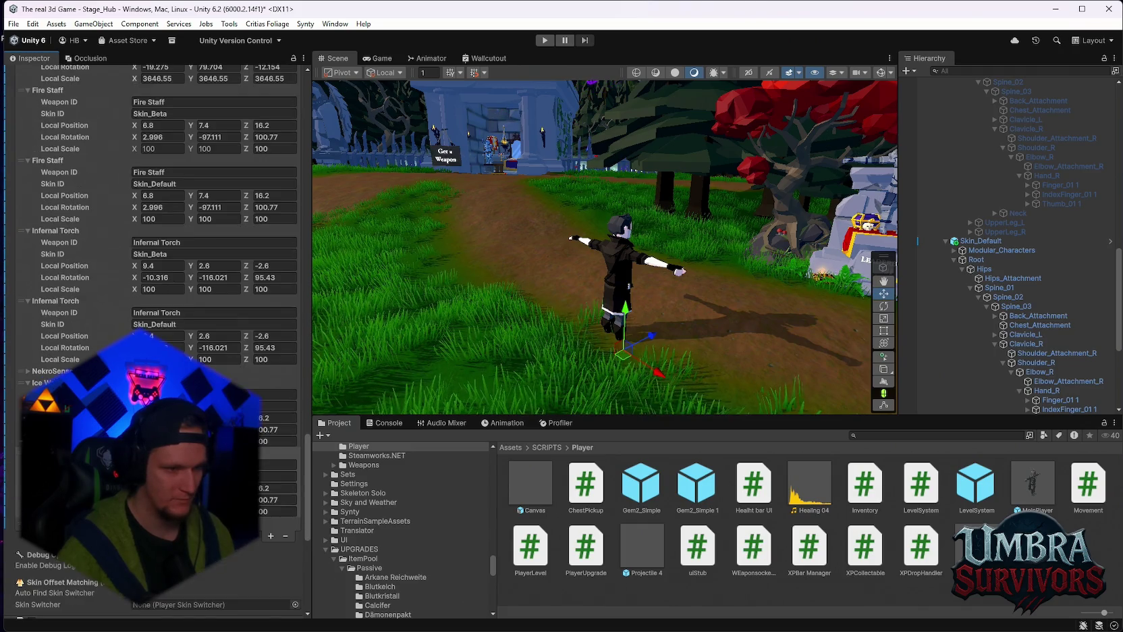
scroll(155, 270, "down", 2)
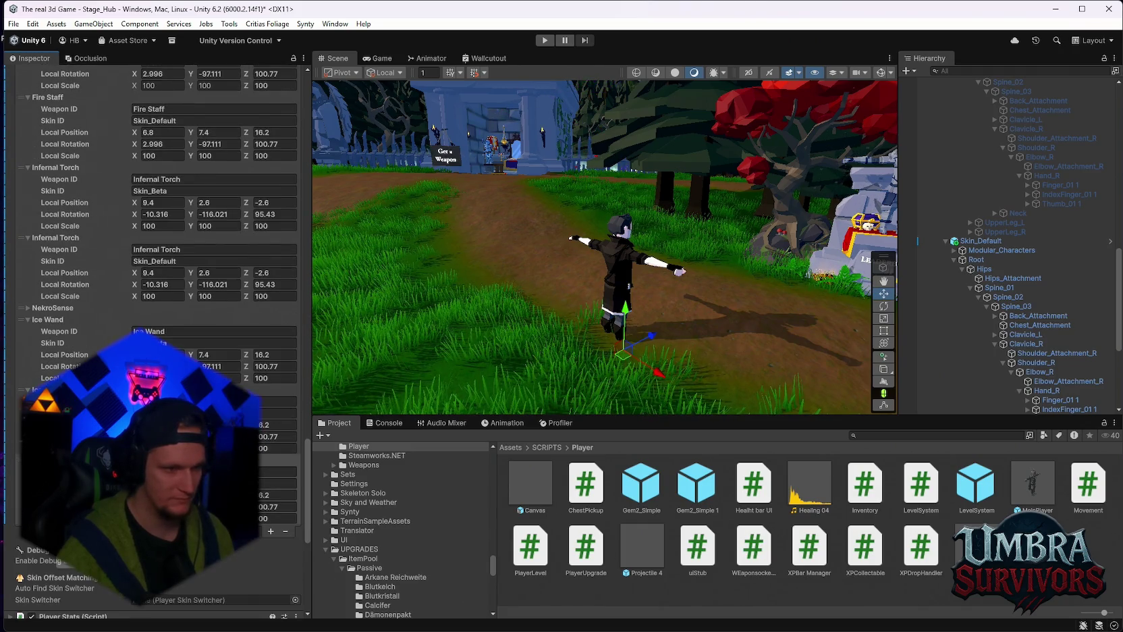
left_click(285, 530)
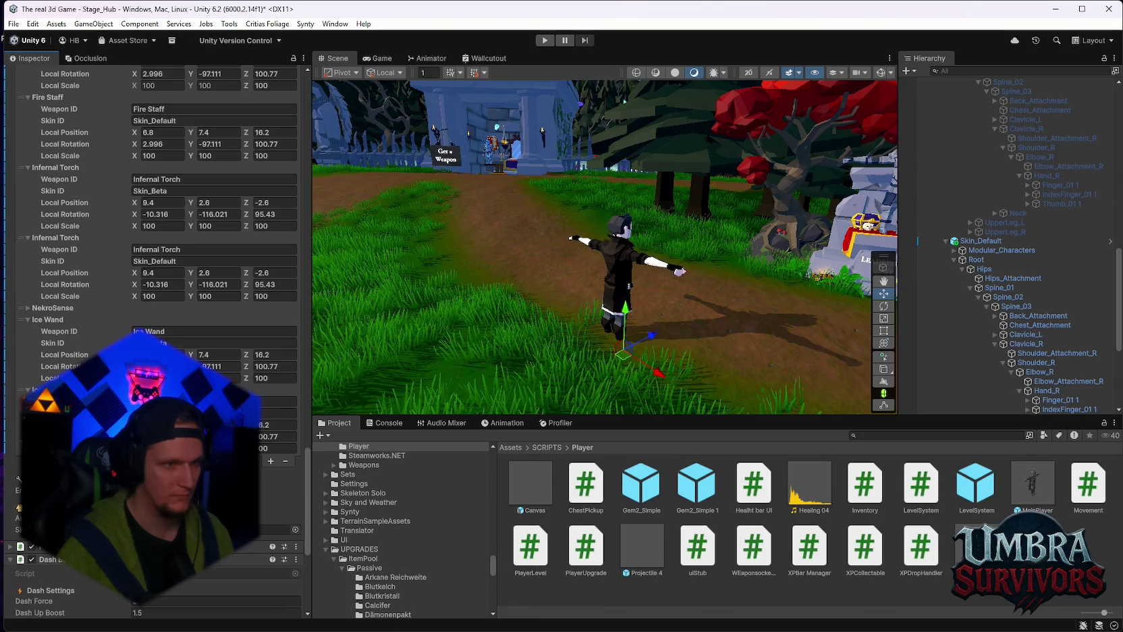
left_click(68, 351)
Review the 13 Weapon Offsets entries, including the Ice Wand ones, and start Play mode
scroll(155, 270, "up", 5)
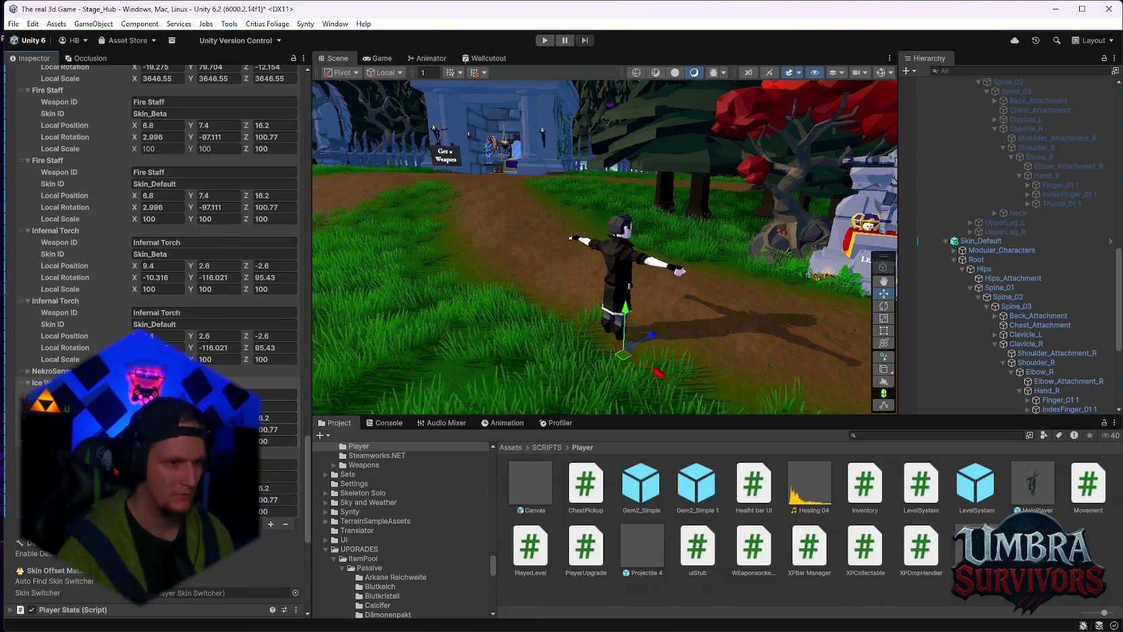
scroll(155, 270, "down", 3)
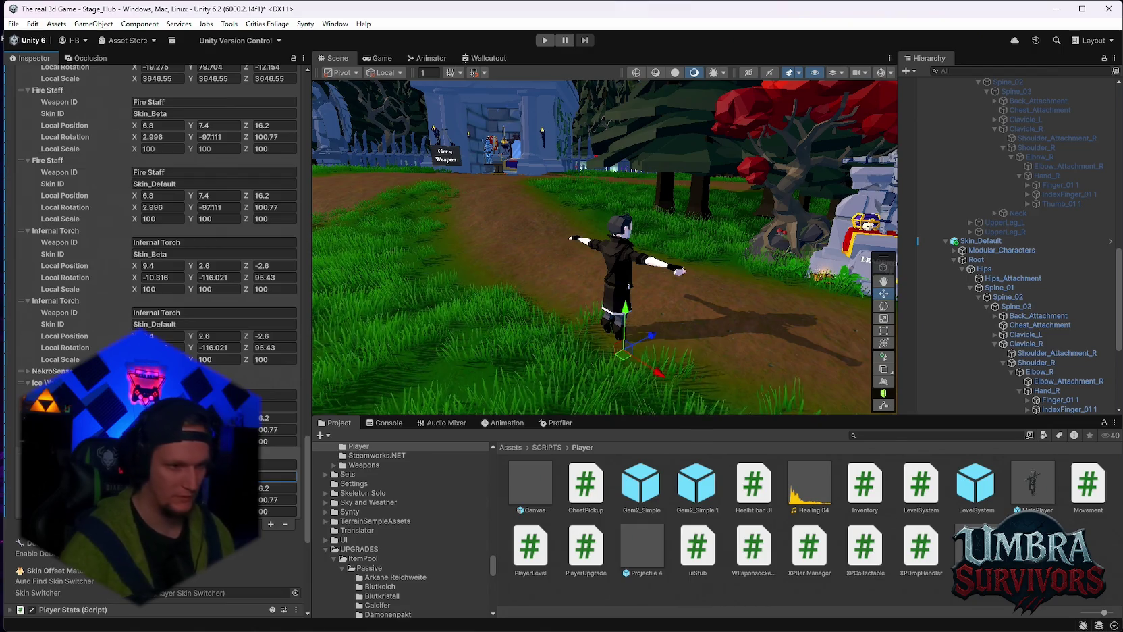
scroll(155, 270, "up", 6)
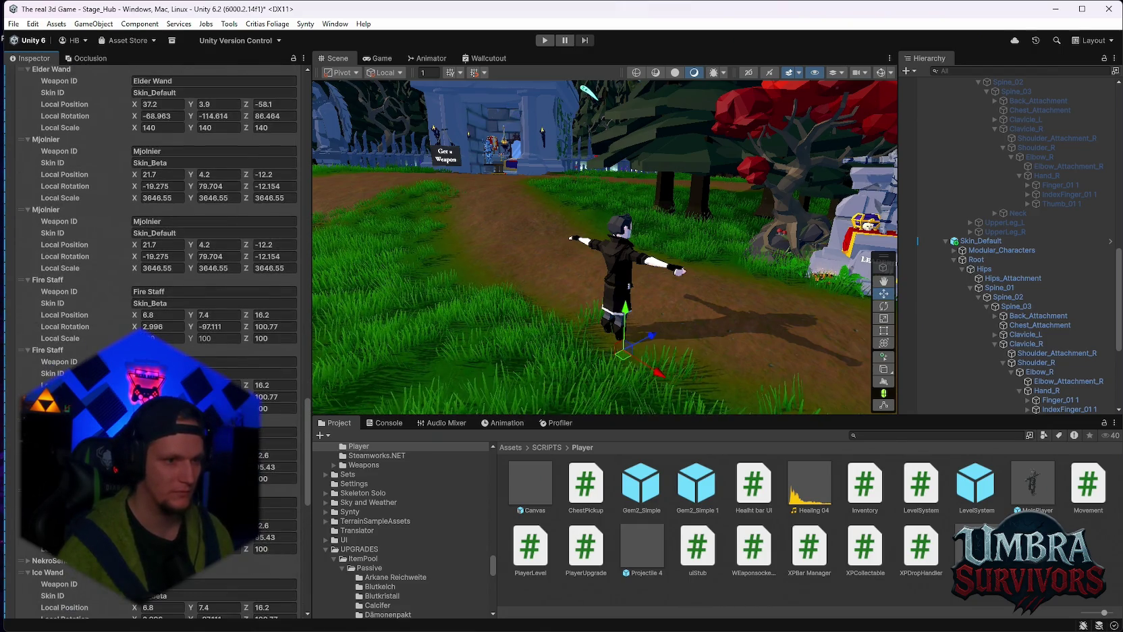
scroll(156, 270, "down", 4)
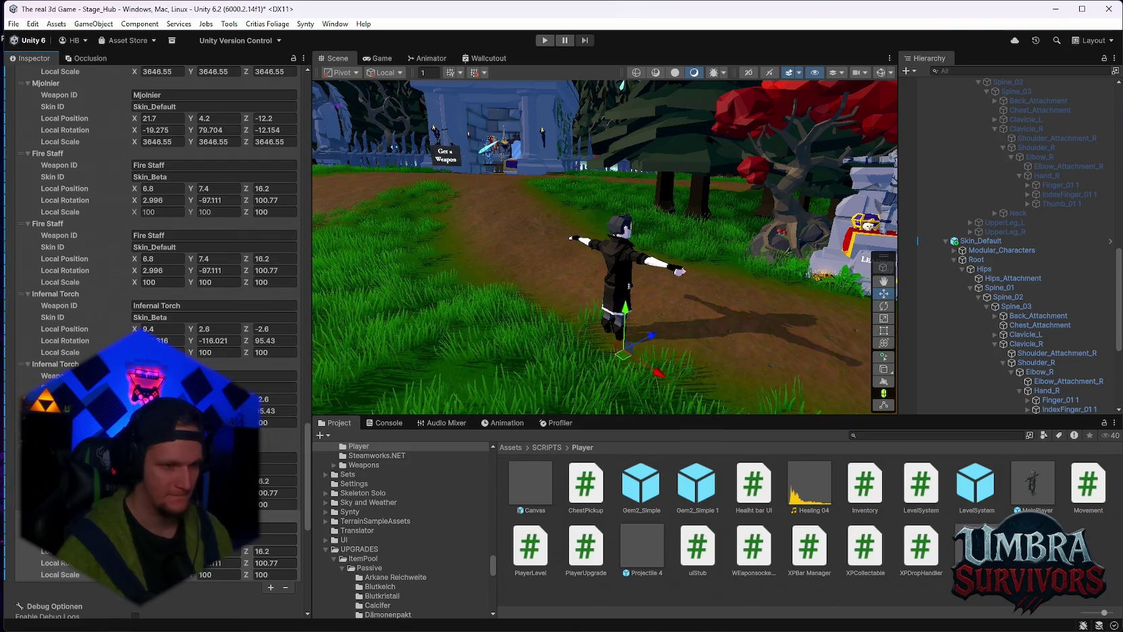
scroll(155, 270, "up", 1)
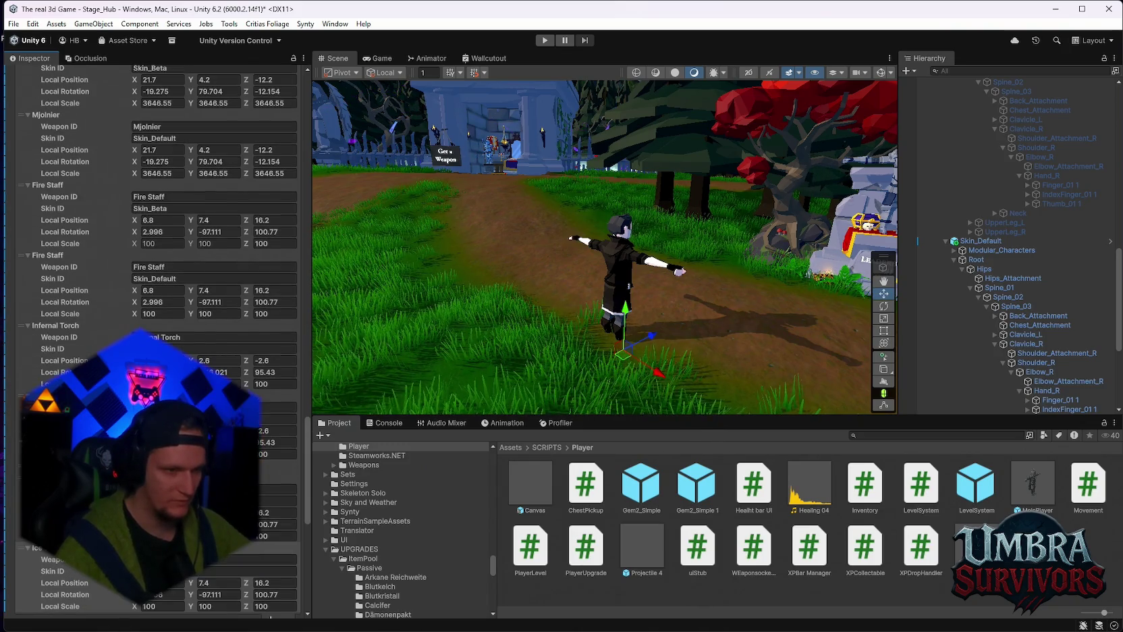
scroll(155, 270, "up", 1)
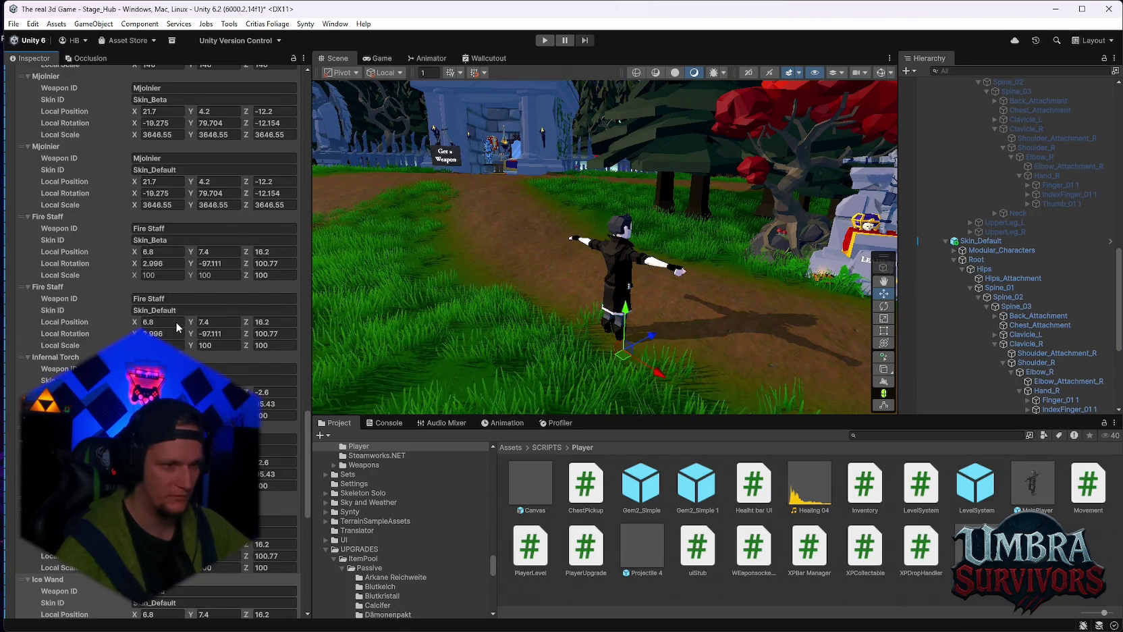
scroll(187, 264, "up", 2)
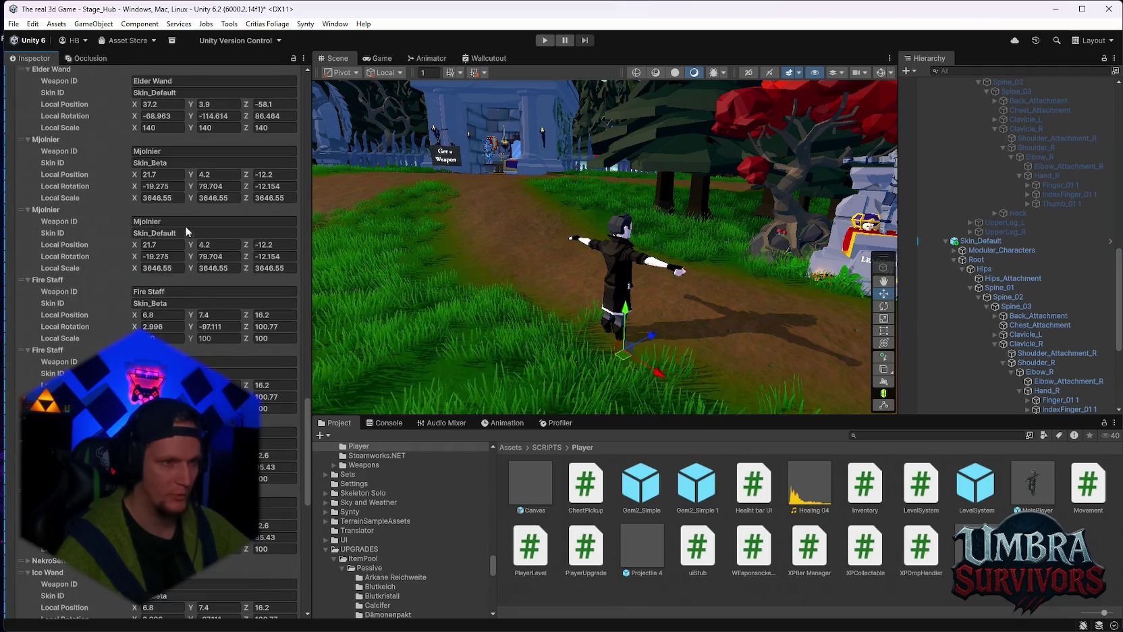
scroll(178, 239, "up", 6)
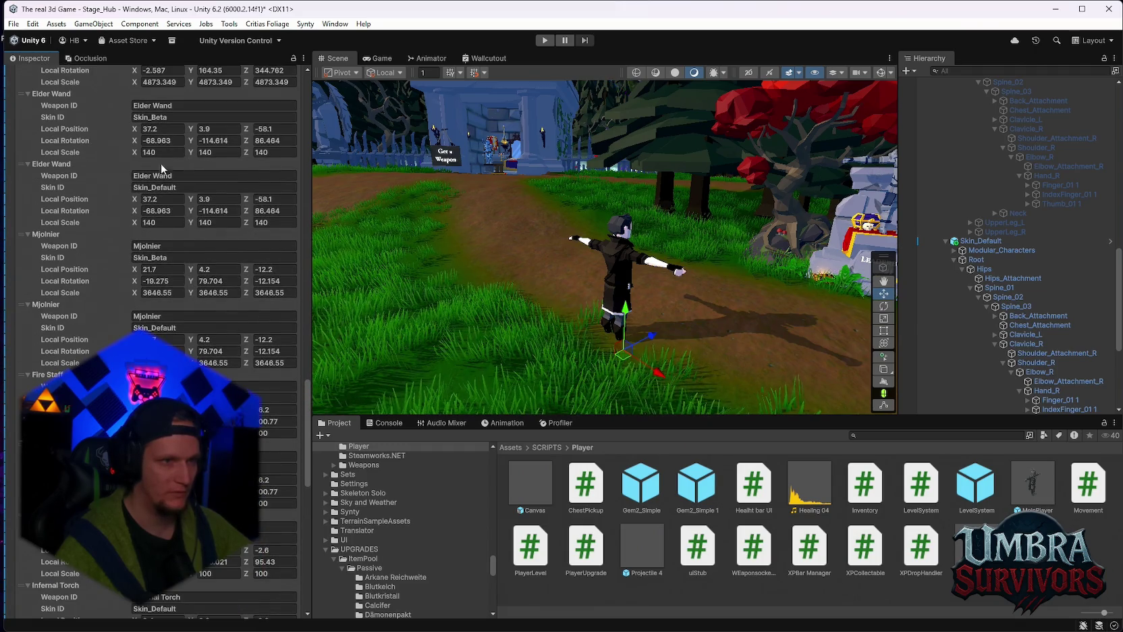
scroll(170, 193, "up", 7)
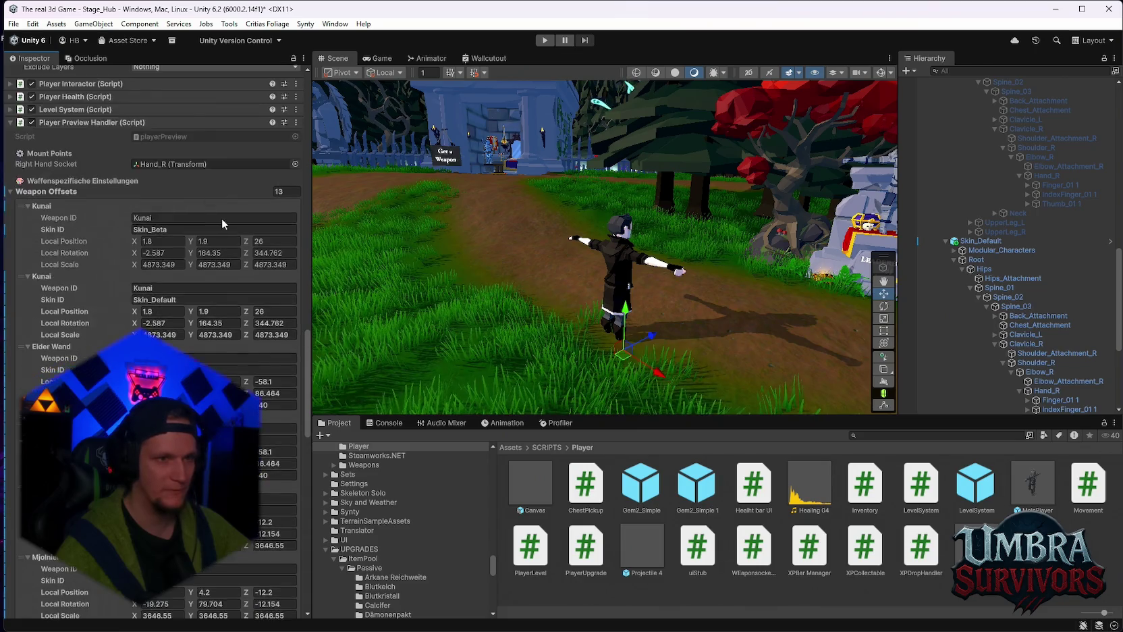
scroll(176, 193, "up", 5)
left_click(544, 41)
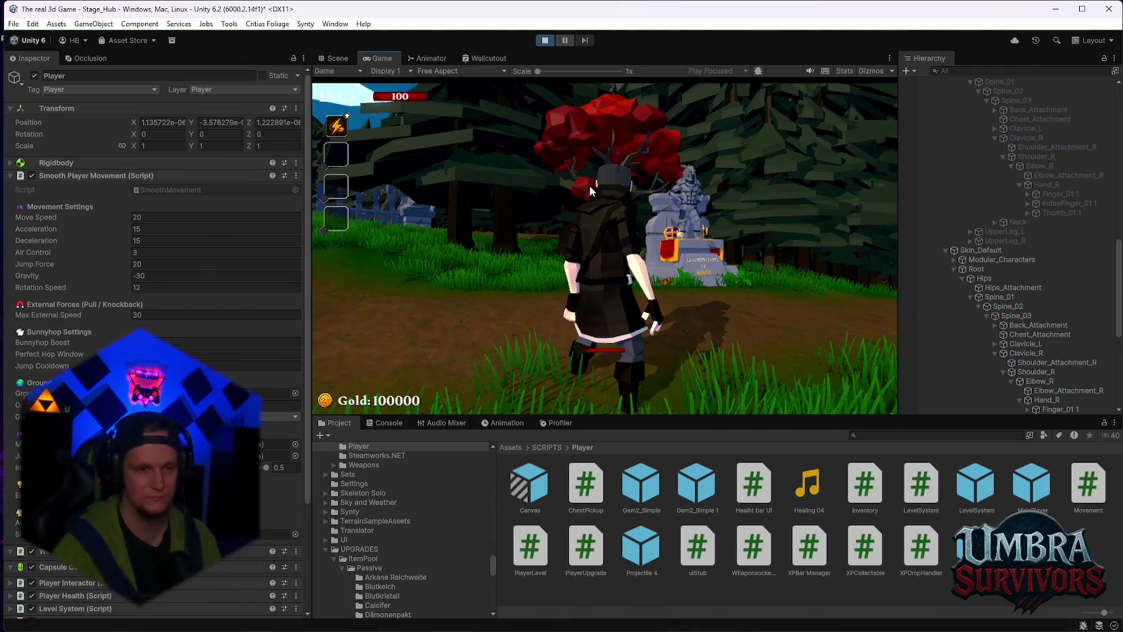
Run to the Get a Weapon altar and equip the Kunai, then the Ice Wand
key("w")
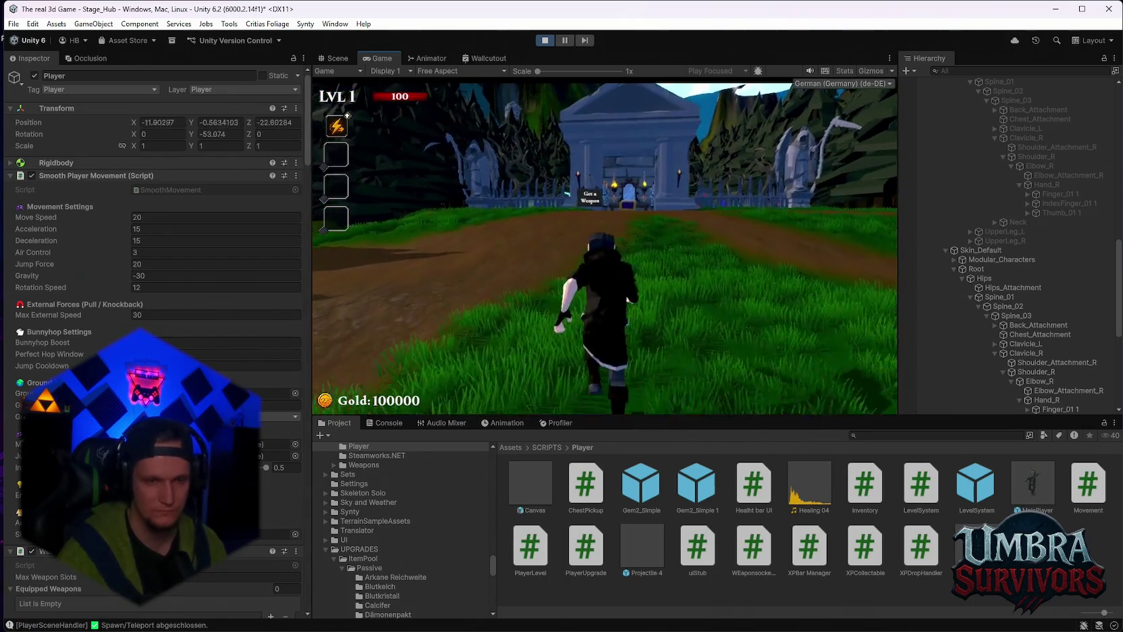
key("w")
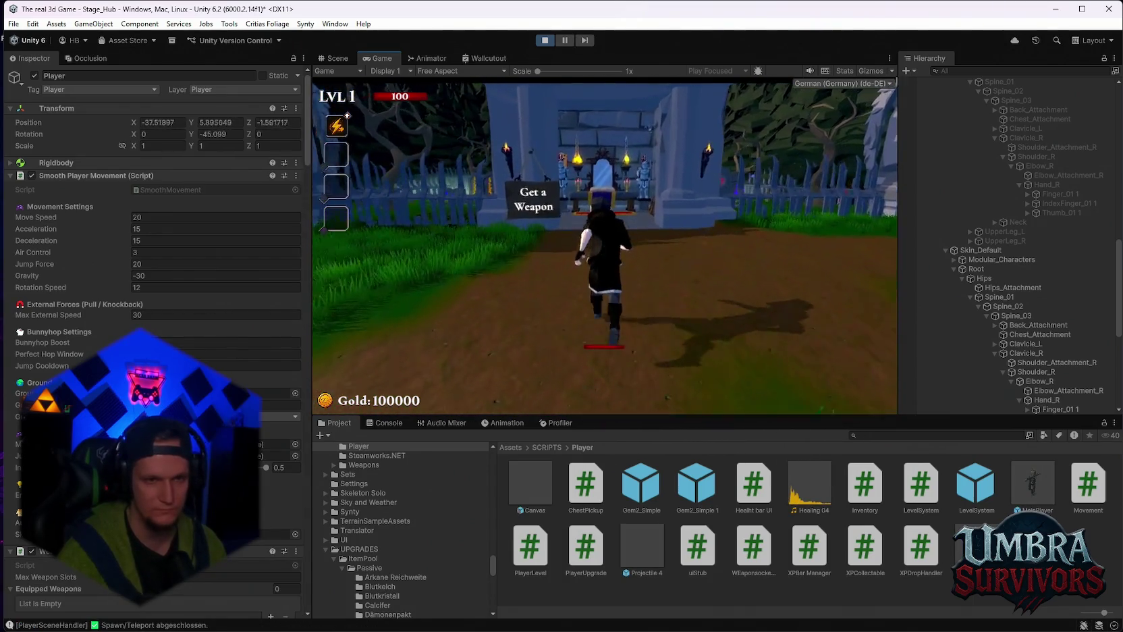
key("w")
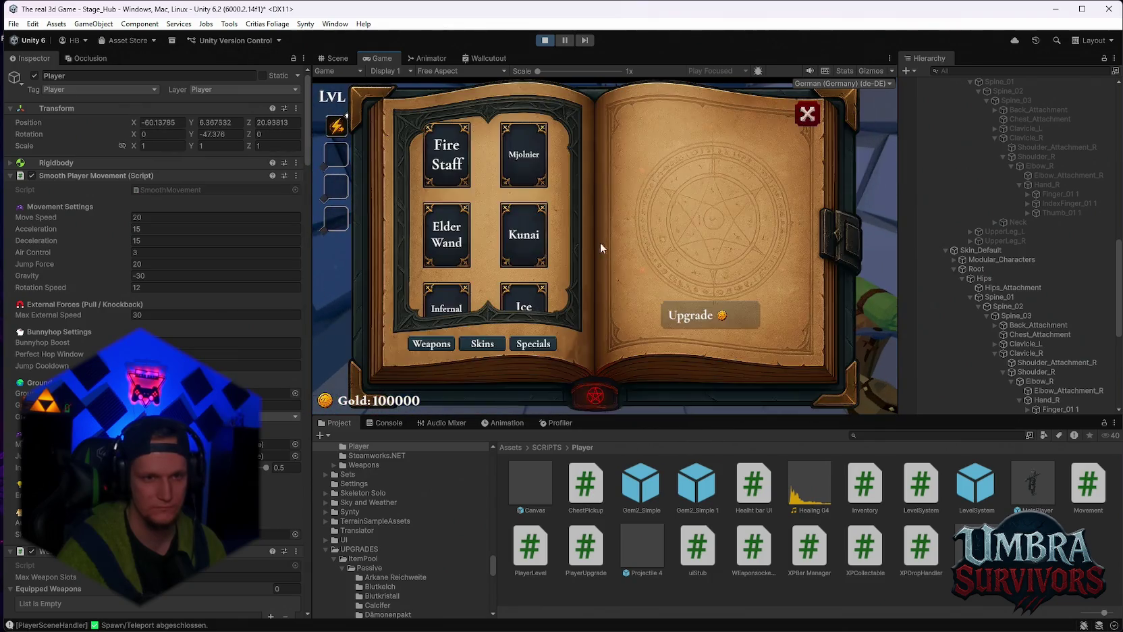
left_click(519, 248)
key("Escape")
key("s")
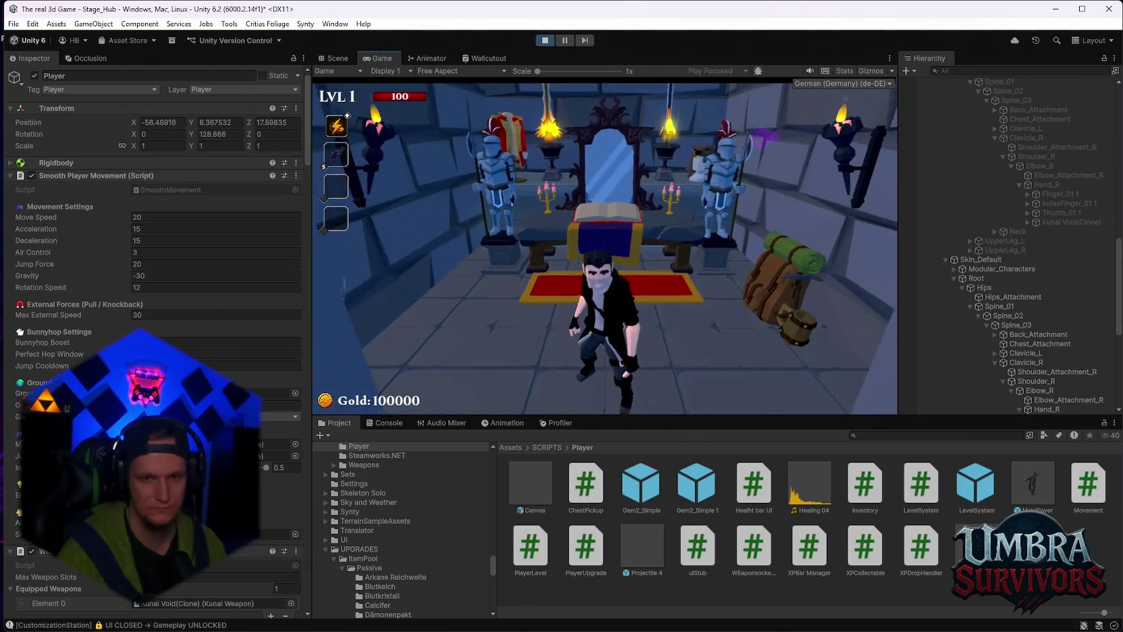
key("w")
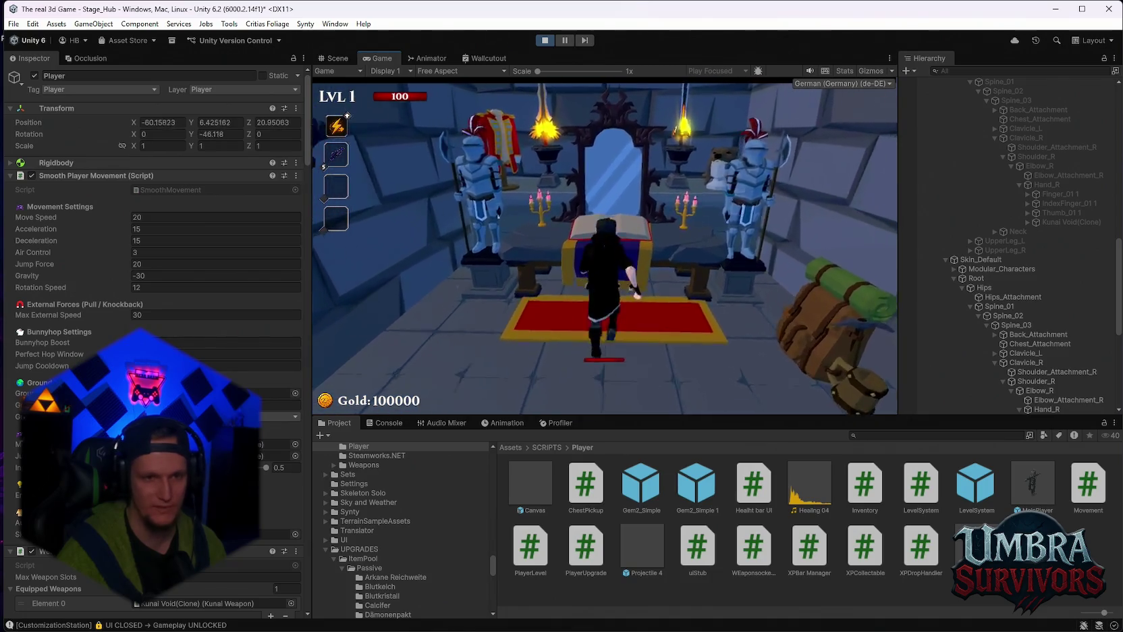
left_click(518, 285)
key("Escape")
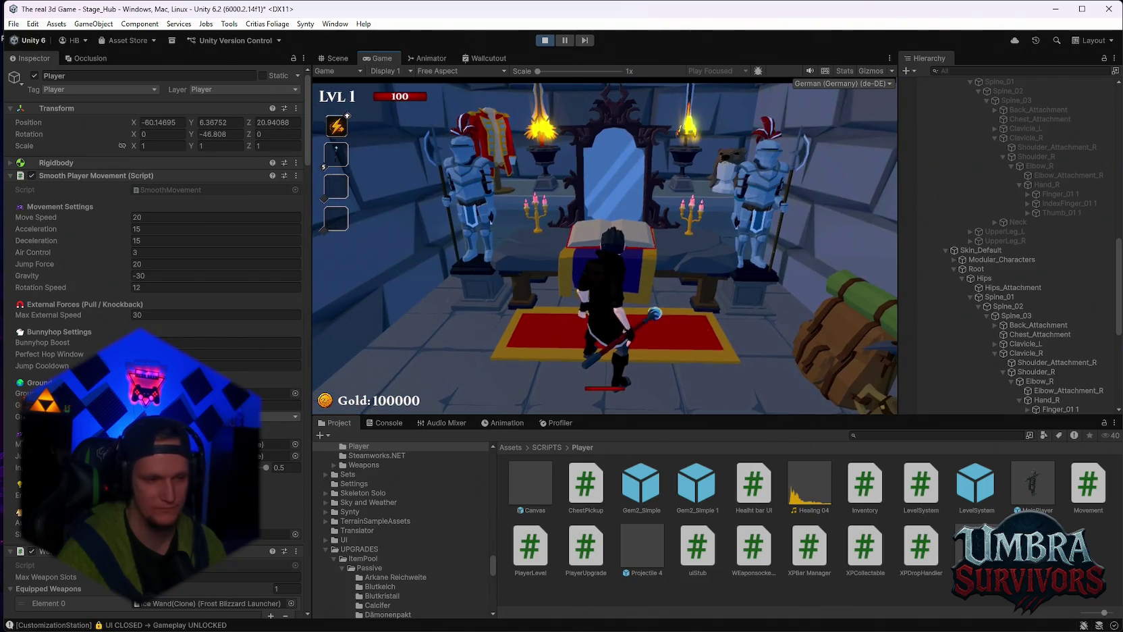
Turn the player to inspect the held Ice Wand, then view the book's skin choices and resume play
key("w")
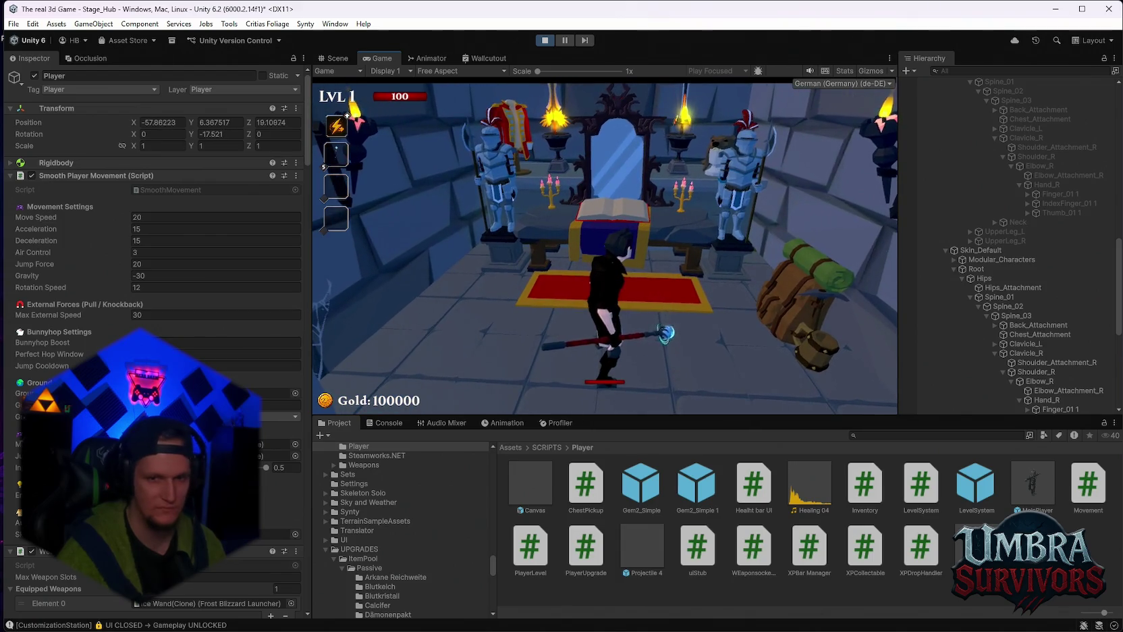
key("w")
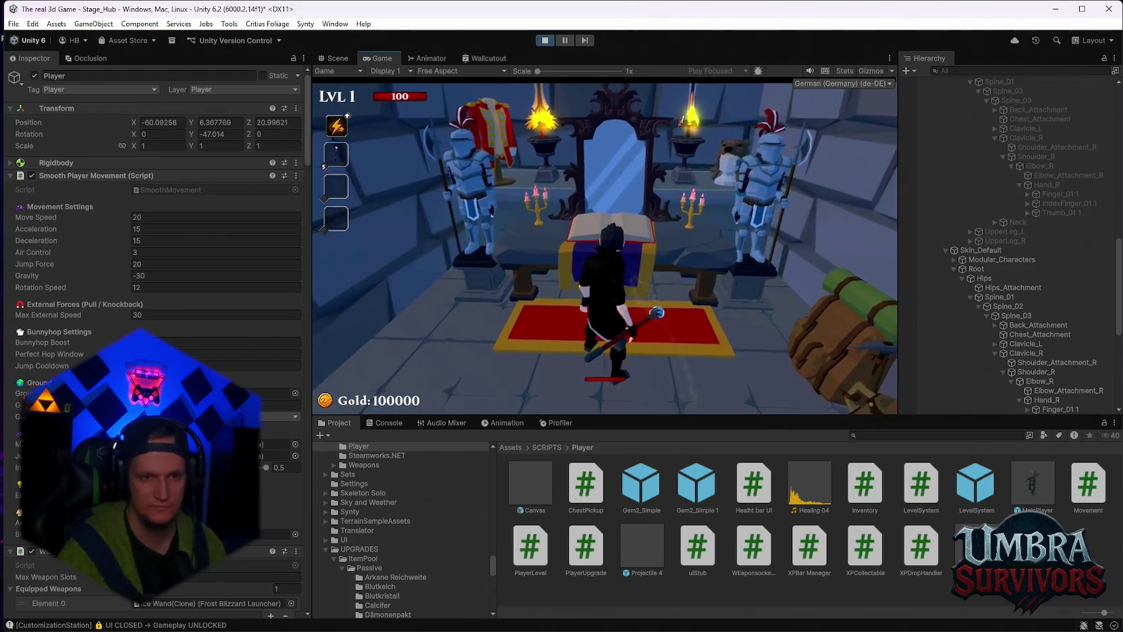
key("e")
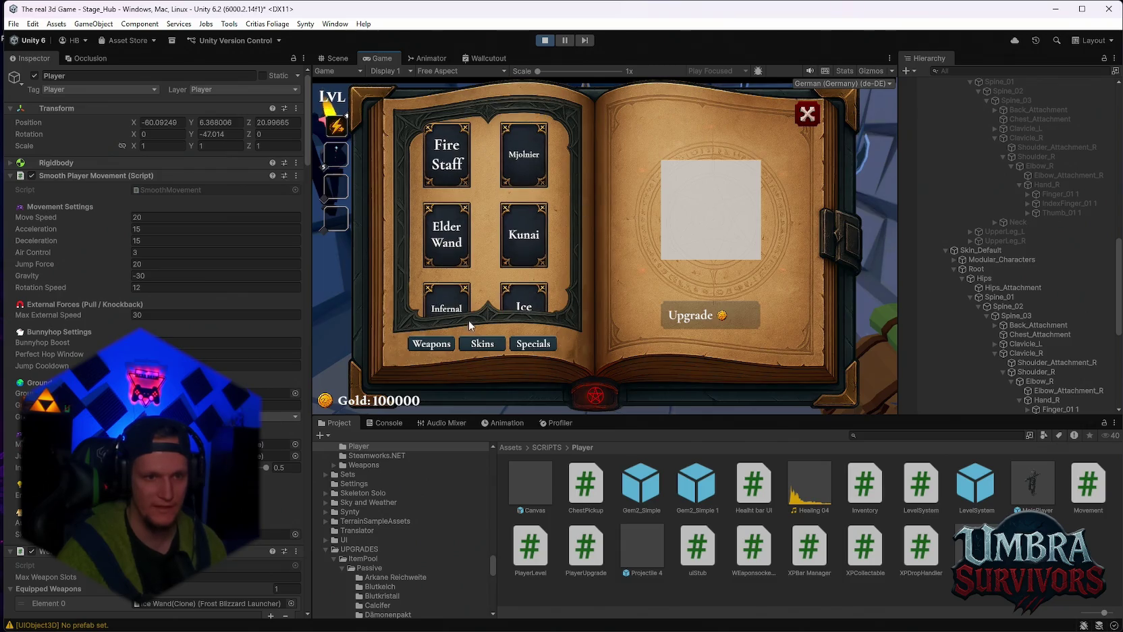
left_click(482, 343)
left_click(807, 114)
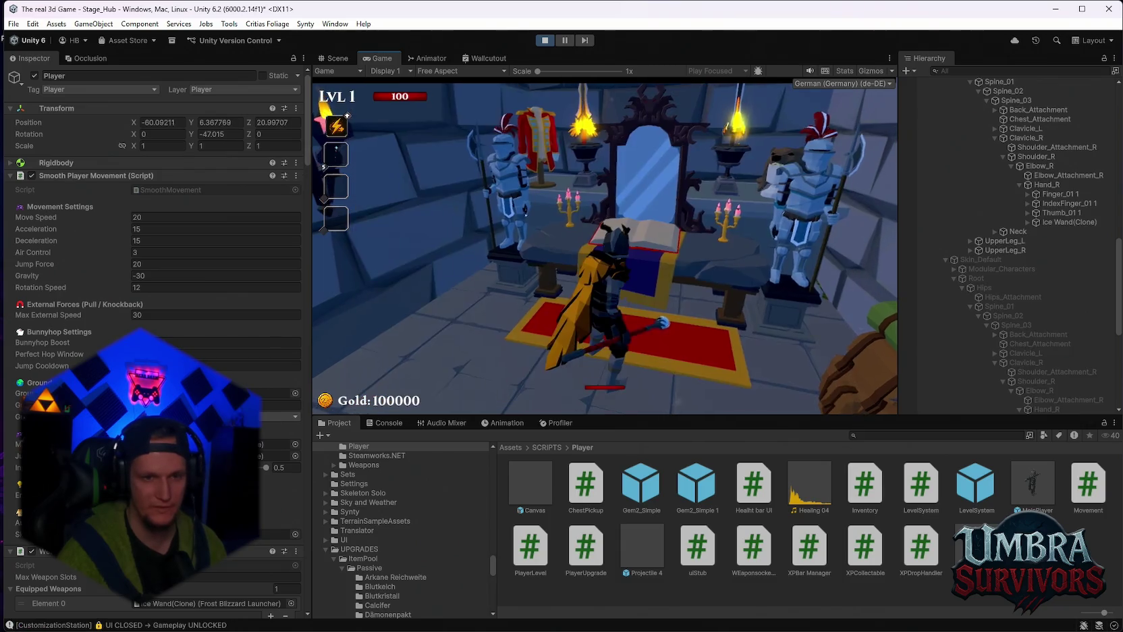
Reopen the book and swap the character from the default skin to Beta Skin and back
key("e")
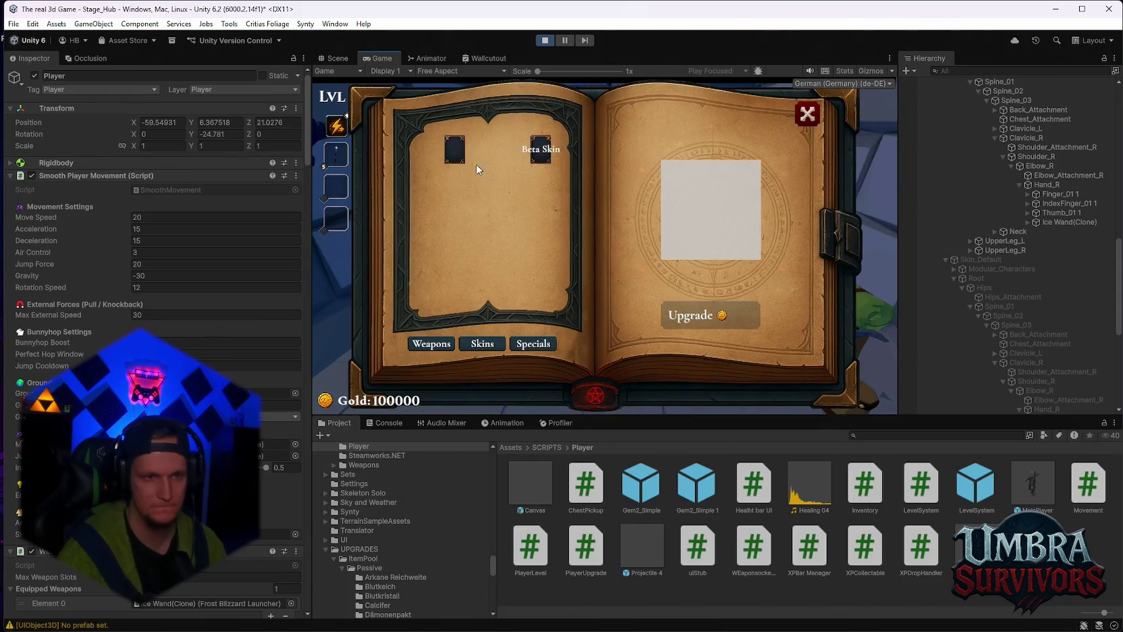
left_click(454, 157)
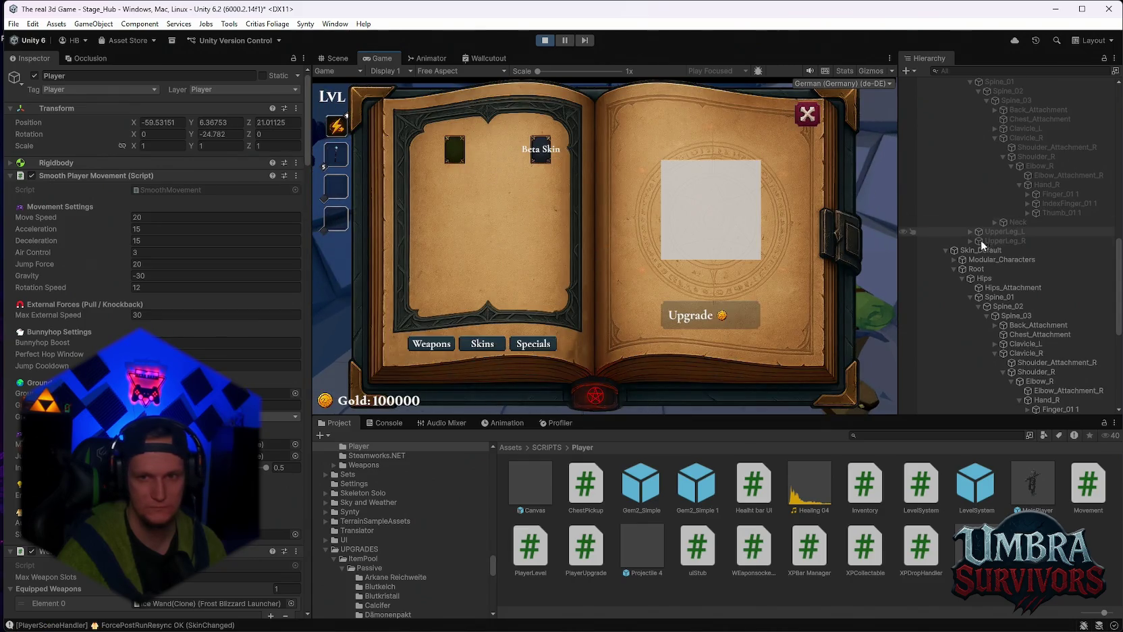
scroll(981, 240, "down", 5)
left_click(541, 153)
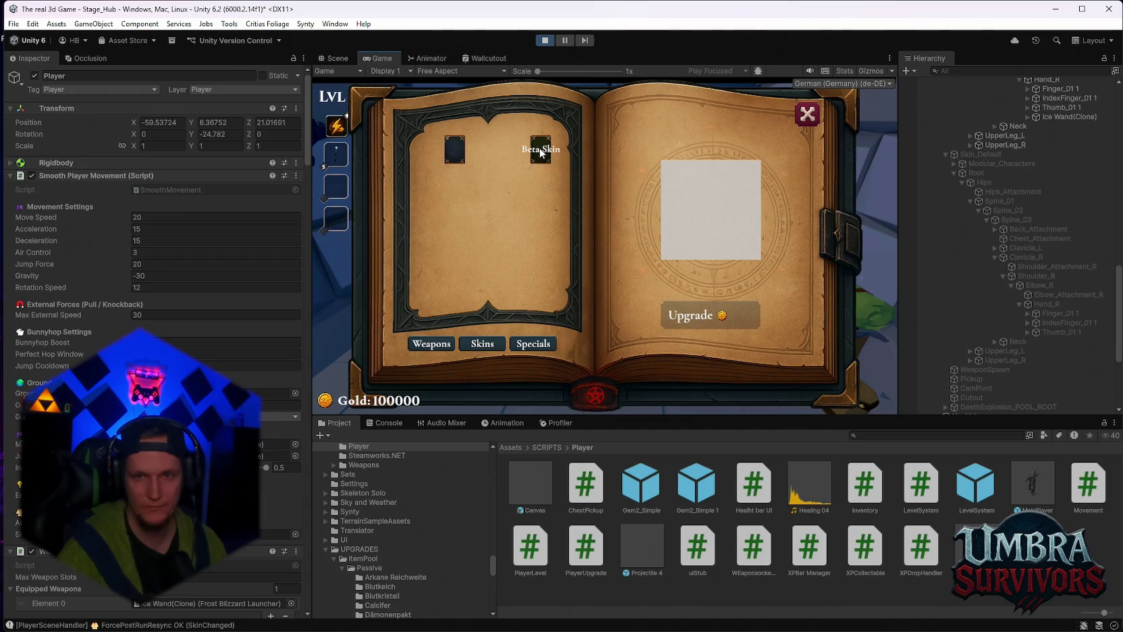
left_click(458, 151)
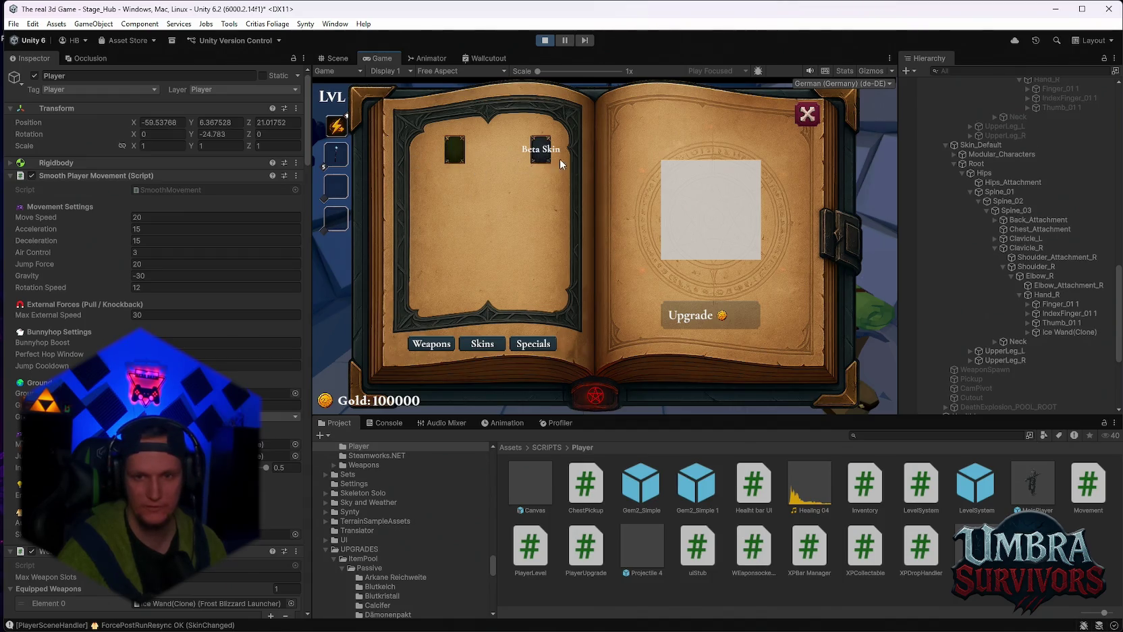
Equip Mjolnier from the weapon choices, close the book, and pause the game
left_click(425, 345)
left_click(523, 154)
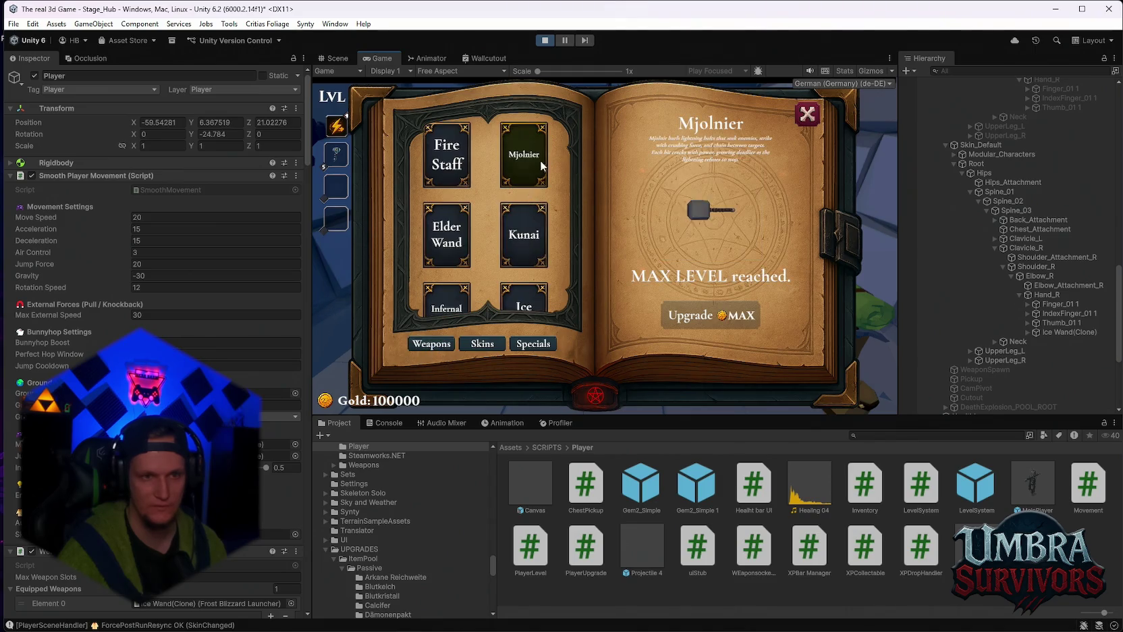
left_click(818, 111)
key("Escape")
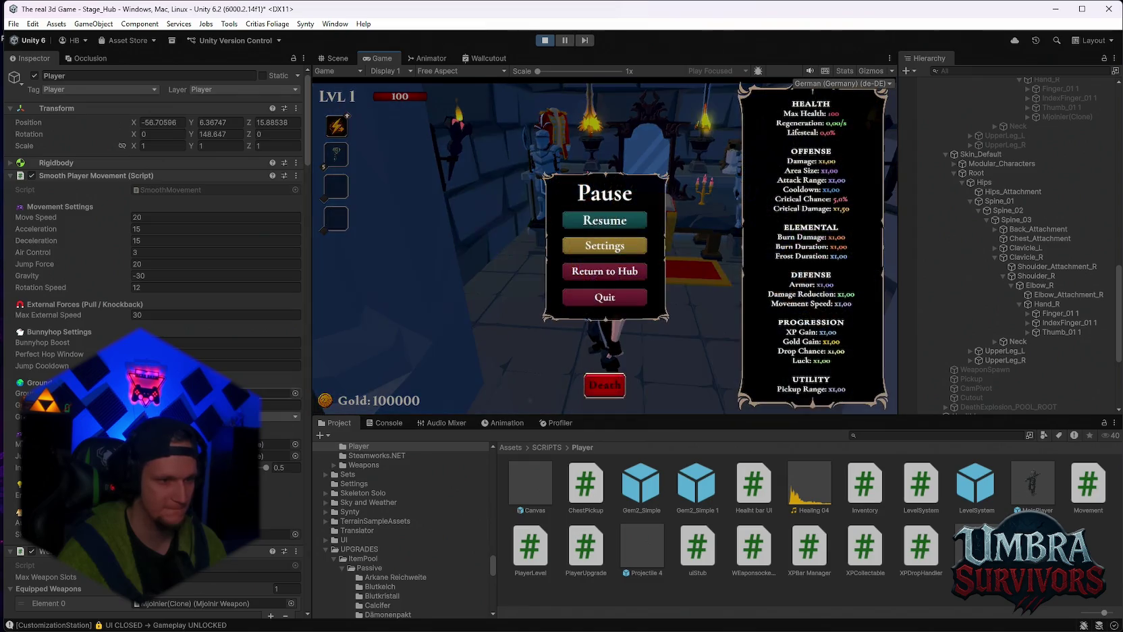
Review the Skin Weapon Sockets and Player Preview Handler Weapon Offsets entries, then resume the game
scroll(156, 303, "down", 10)
scroll(156, 337, "down", 6)
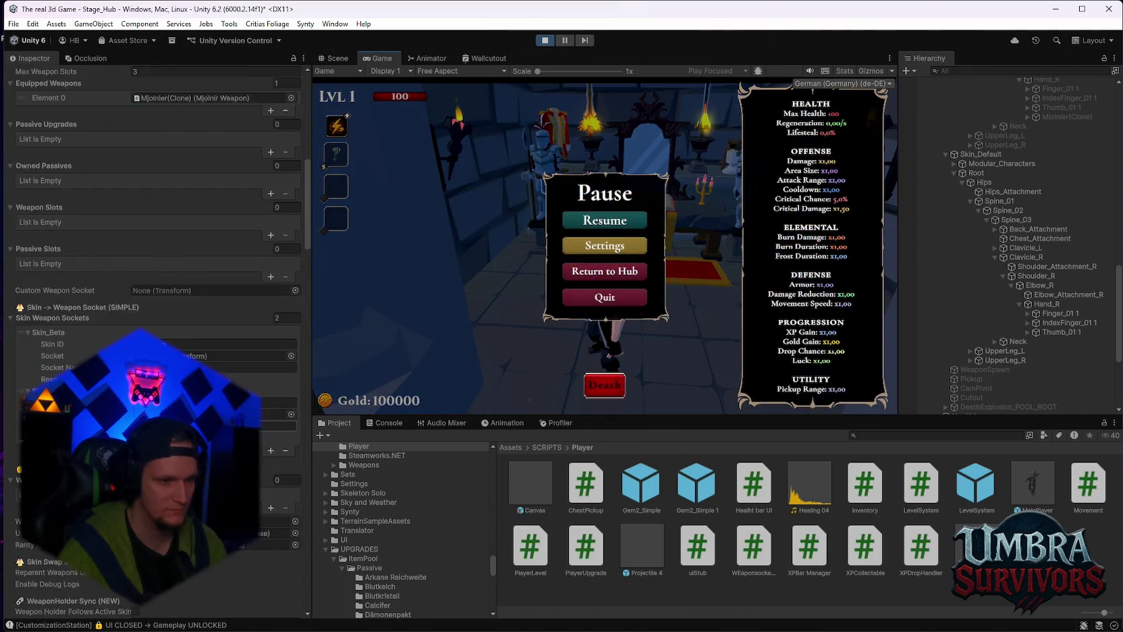
scroll(156, 338, "down", 2)
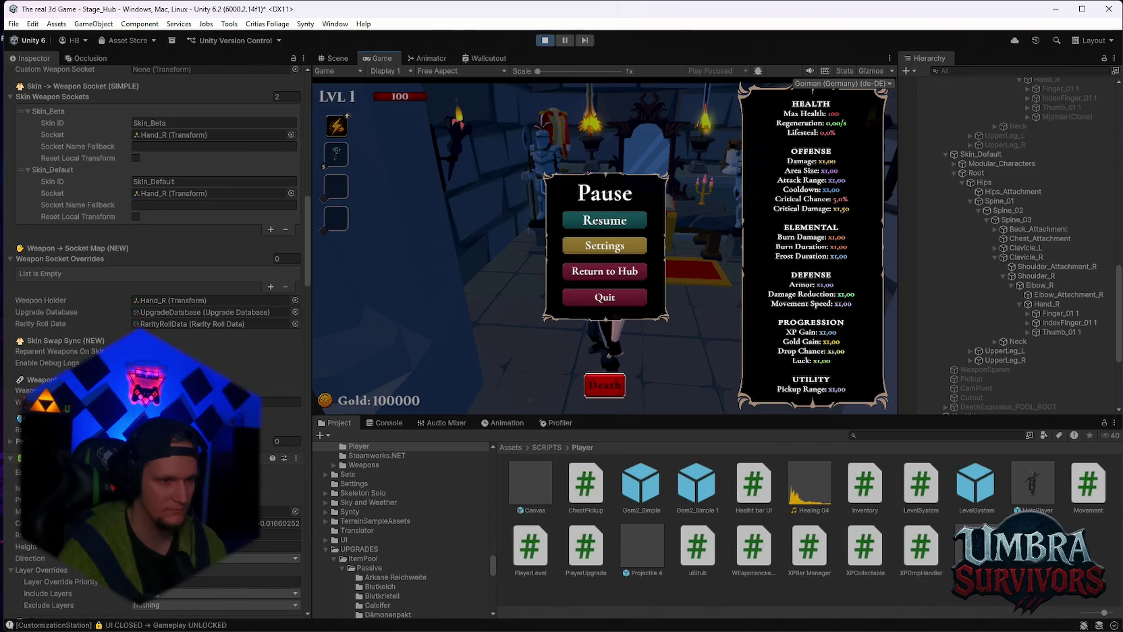
scroll(155, 338, "down", 10)
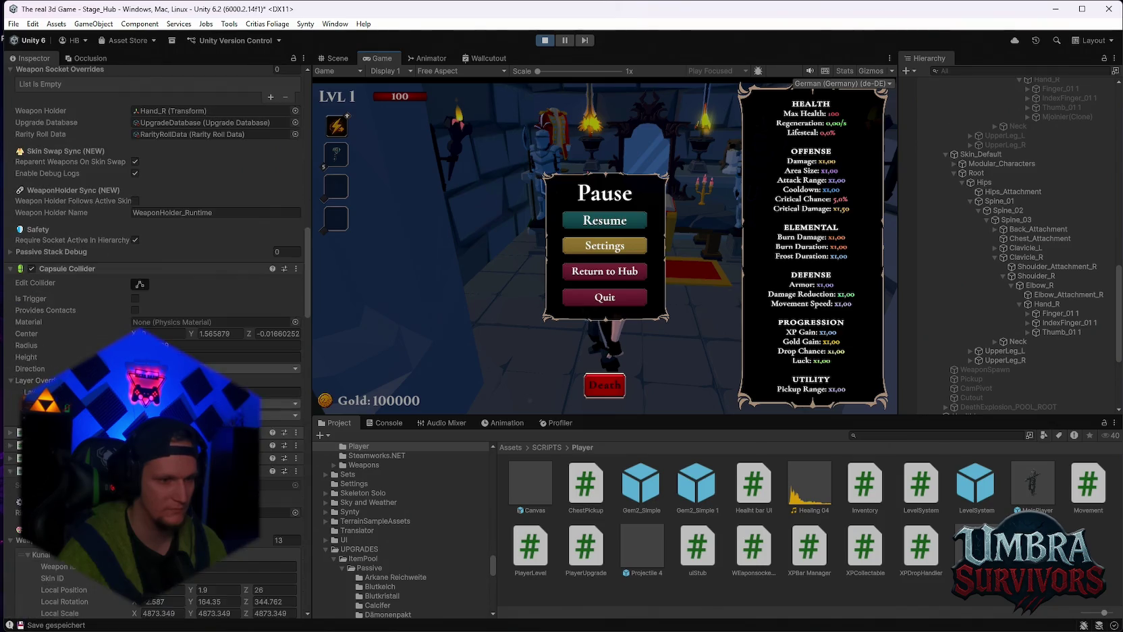
scroll(155, 337, "down", 7)
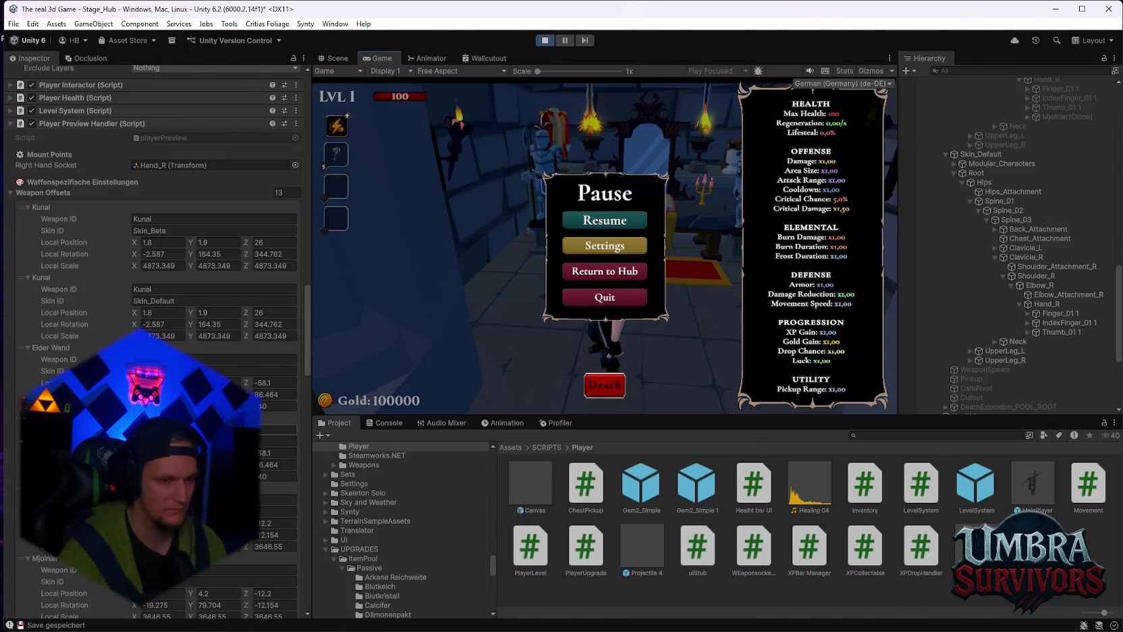
scroll(155, 337, "down", 15)
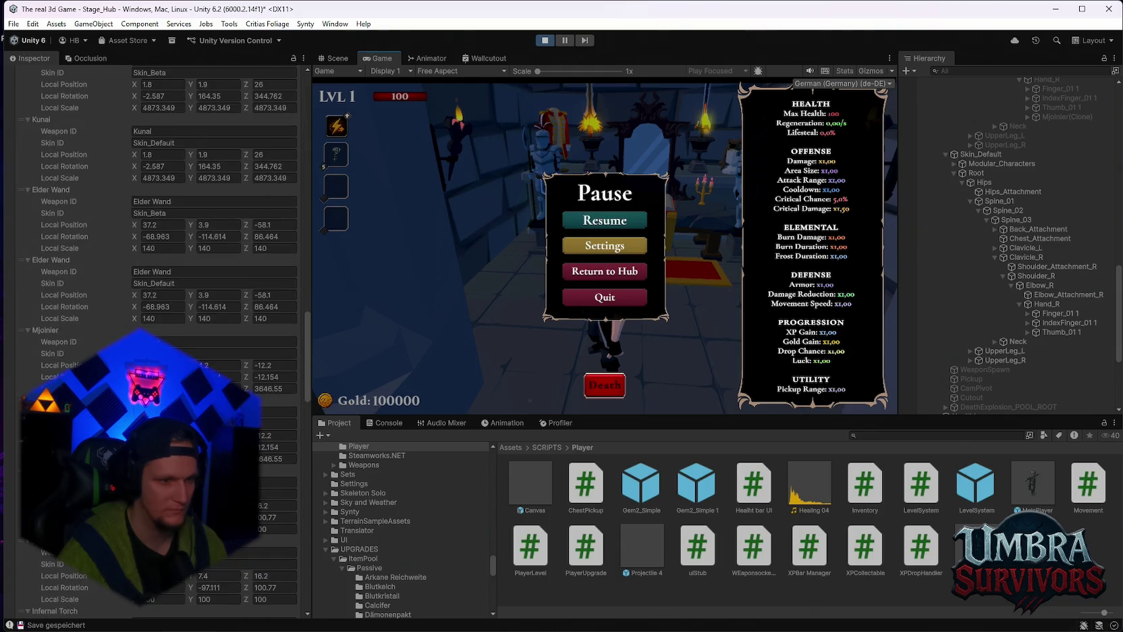
scroll(156, 338, "down", 4)
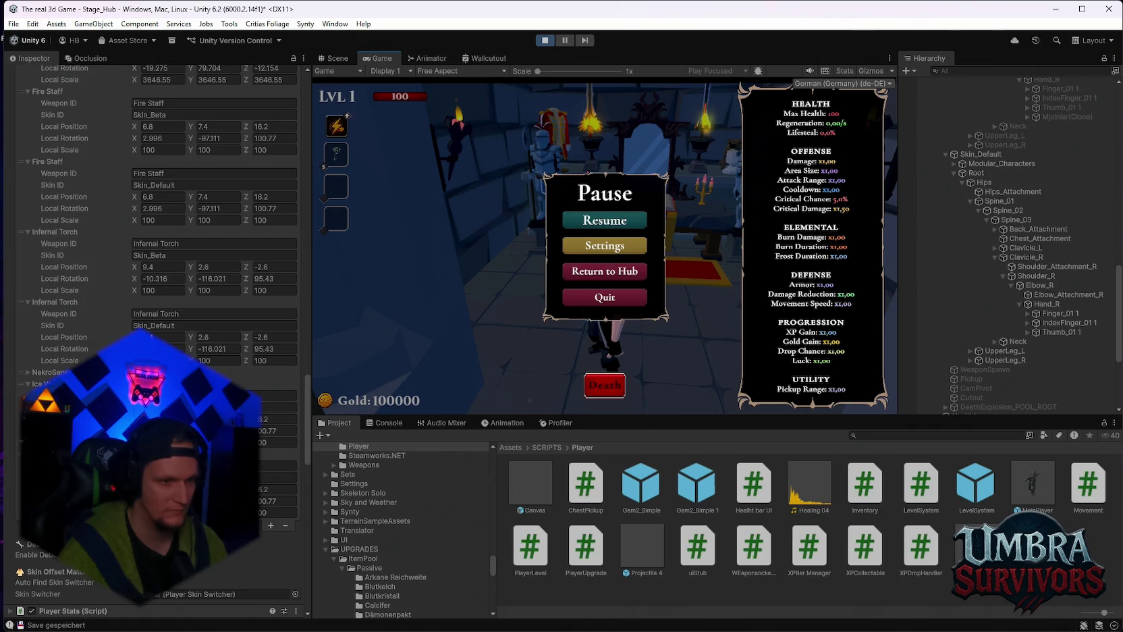
scroll(156, 337, "up", 1)
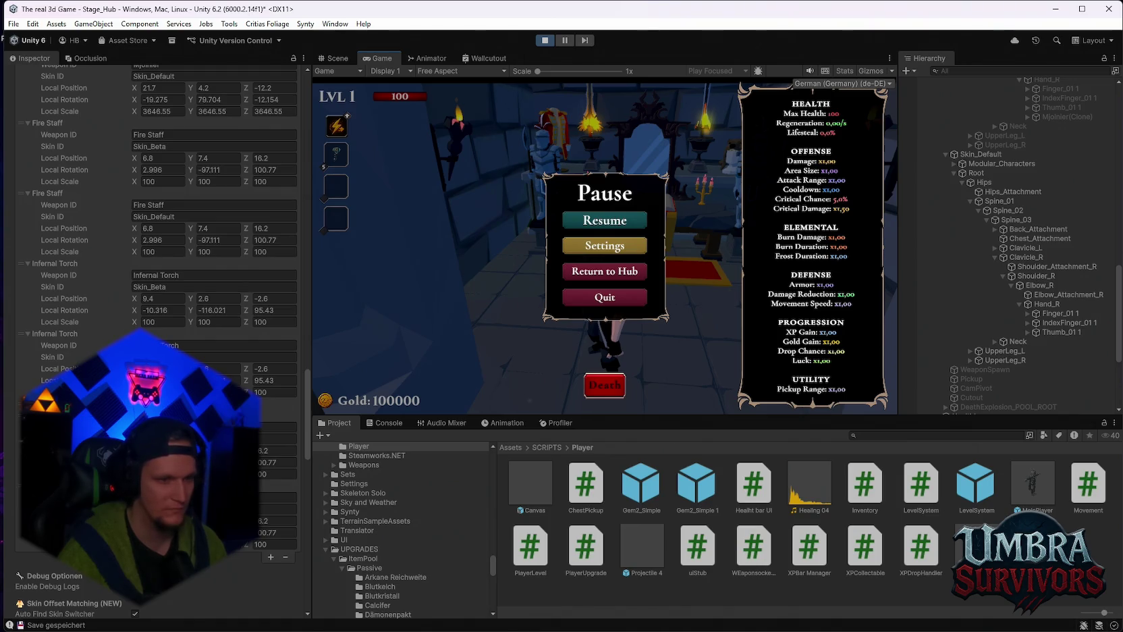
scroll(156, 338, "up", 8)
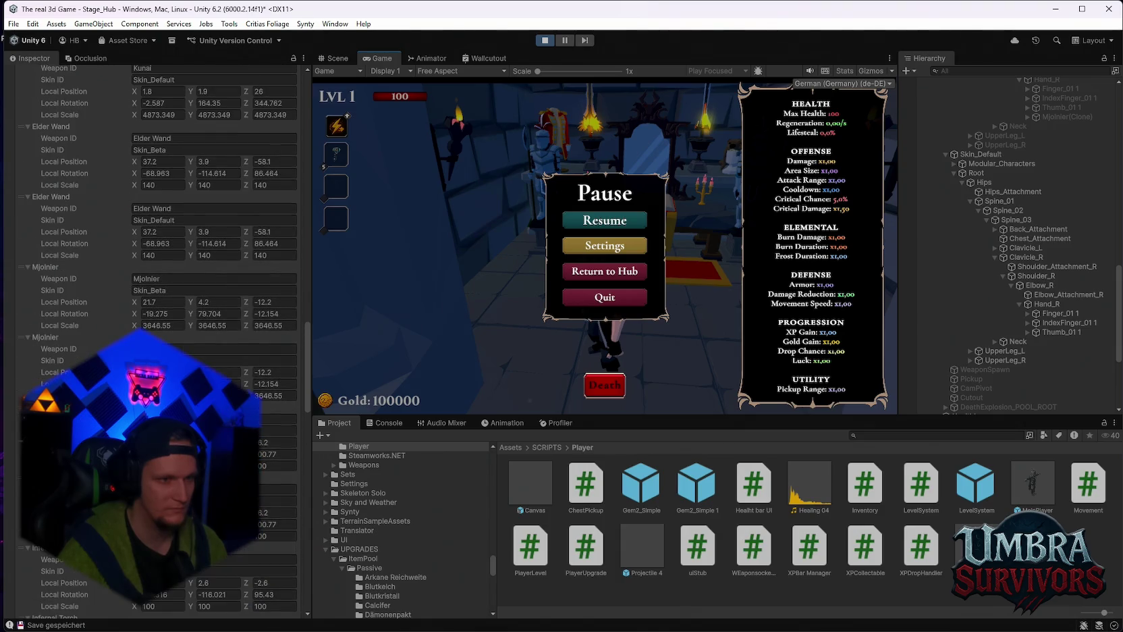
scroll(155, 338, "up", 6)
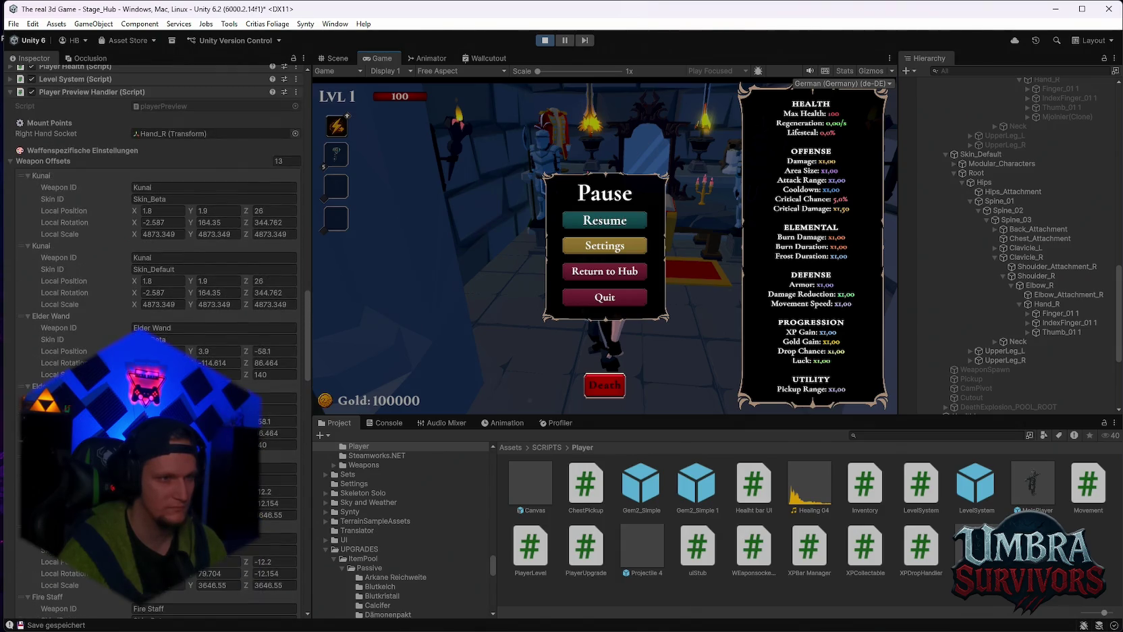
scroll(156, 338, "down", 15)
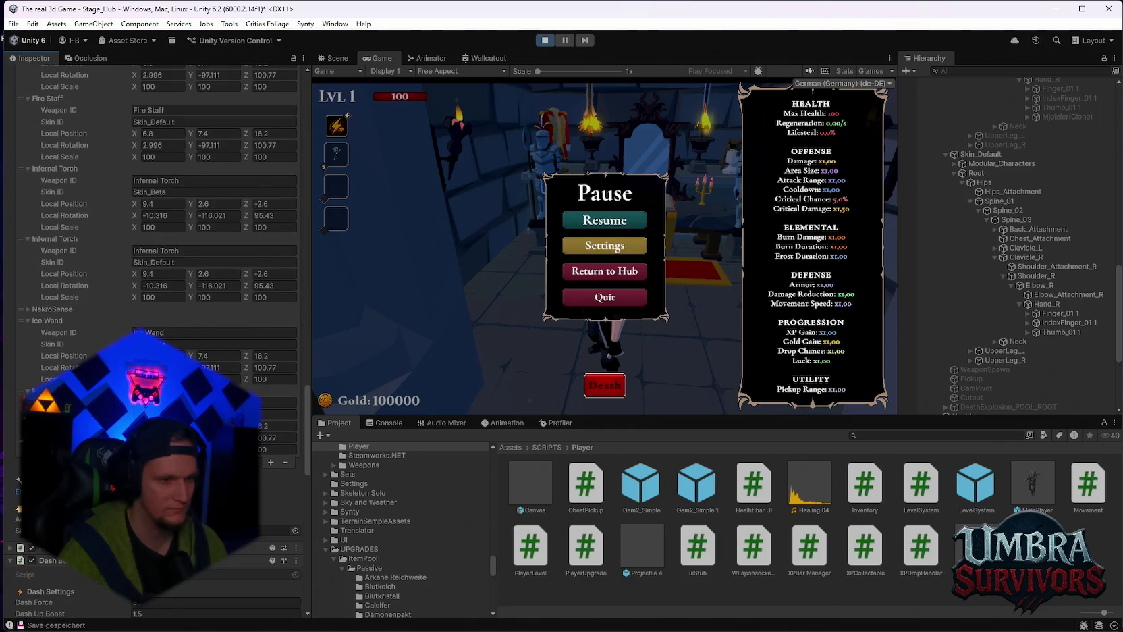
key("Escape")
Open the weapon book, equip Fire Staff, show the Console, then equip the Kunai
key("w")
left_click(441, 165)
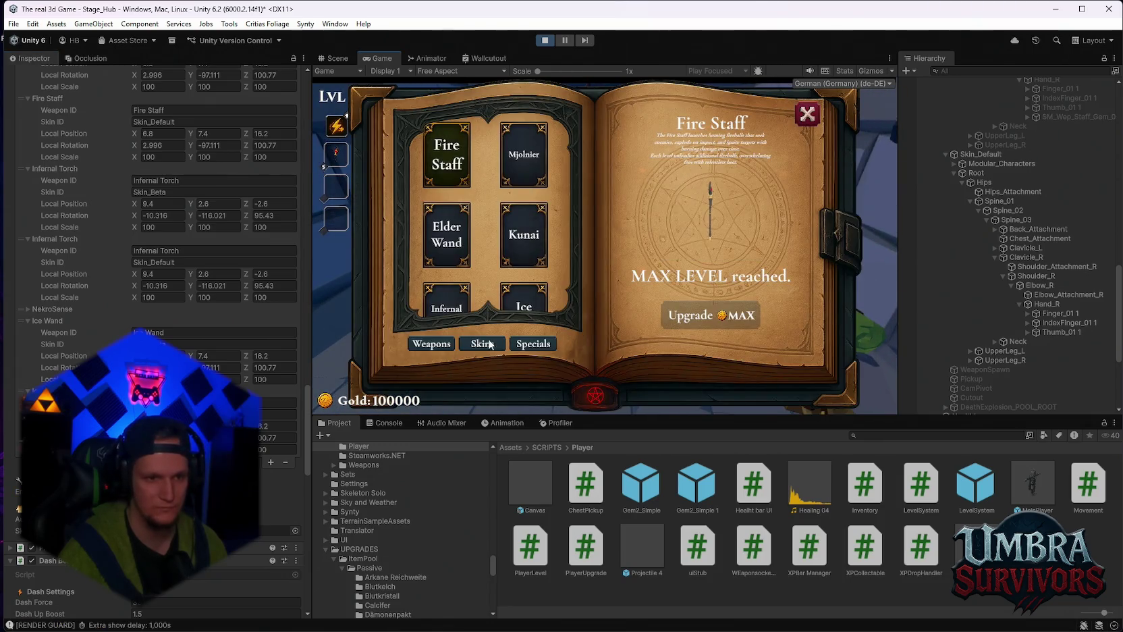
left_click(387, 423)
scroll(544, 518, "up", 3)
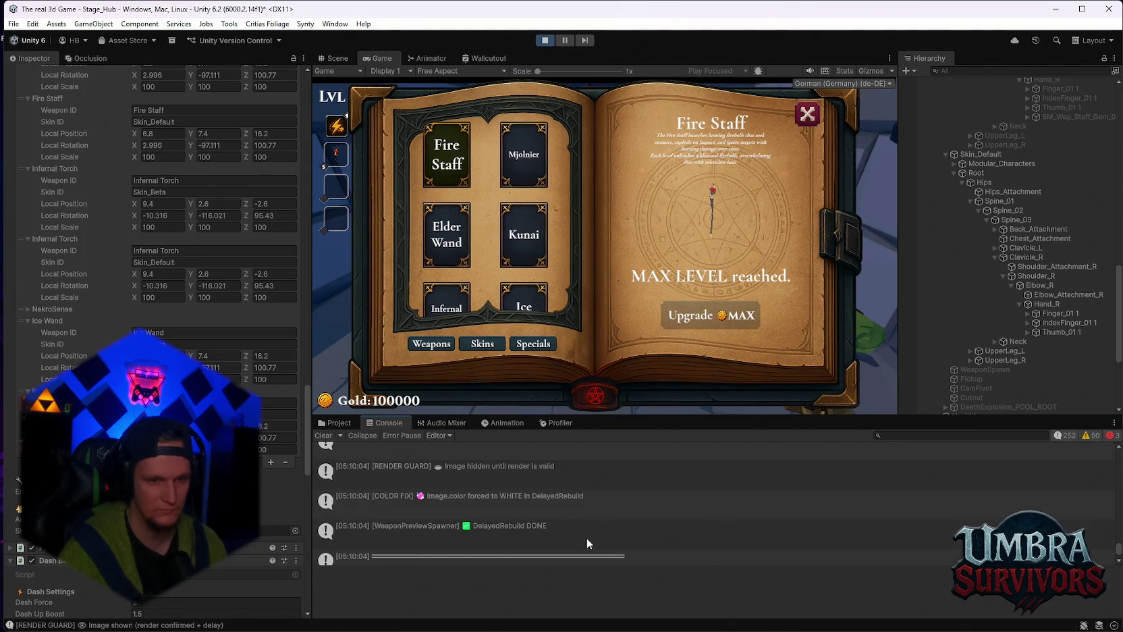
left_click(511, 244)
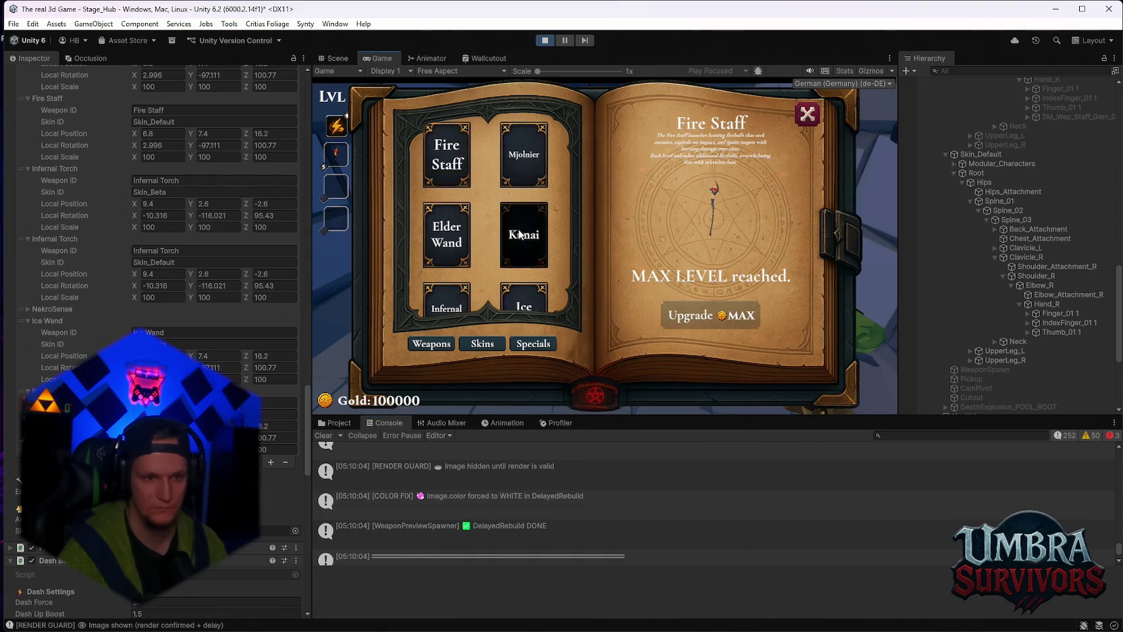
Cycle through Mjolnier, Elder Wand, Infernal Torch and Kunai, ending on Ice Wand, then close and pause
scroll(533, 466, "down", 5)
scroll(540, 466, "down", 5)
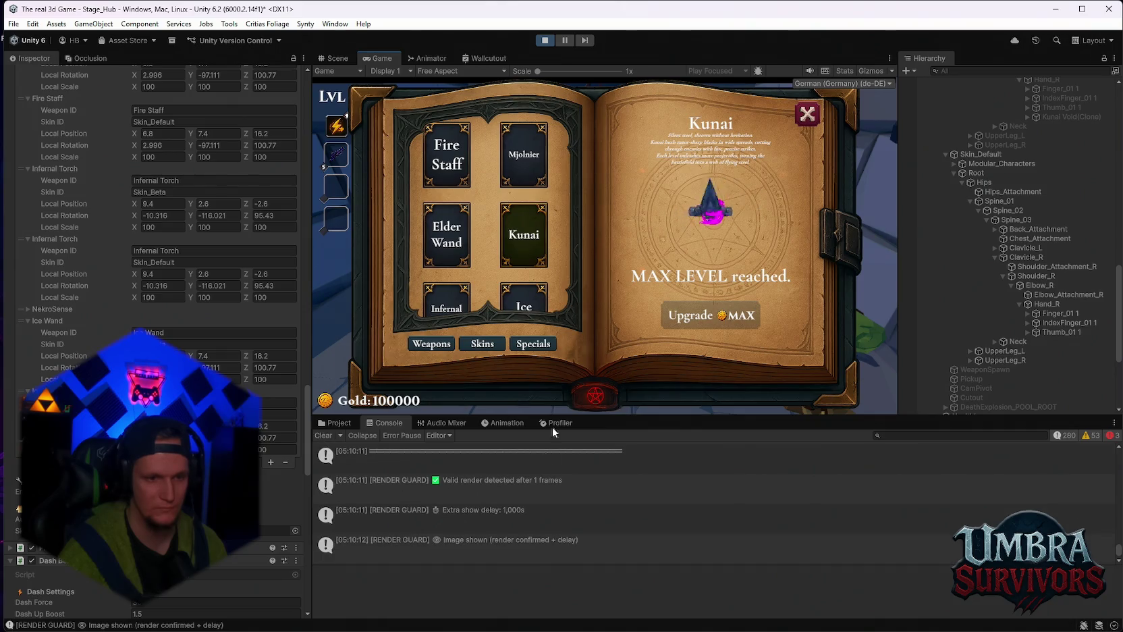
left_click(534, 164)
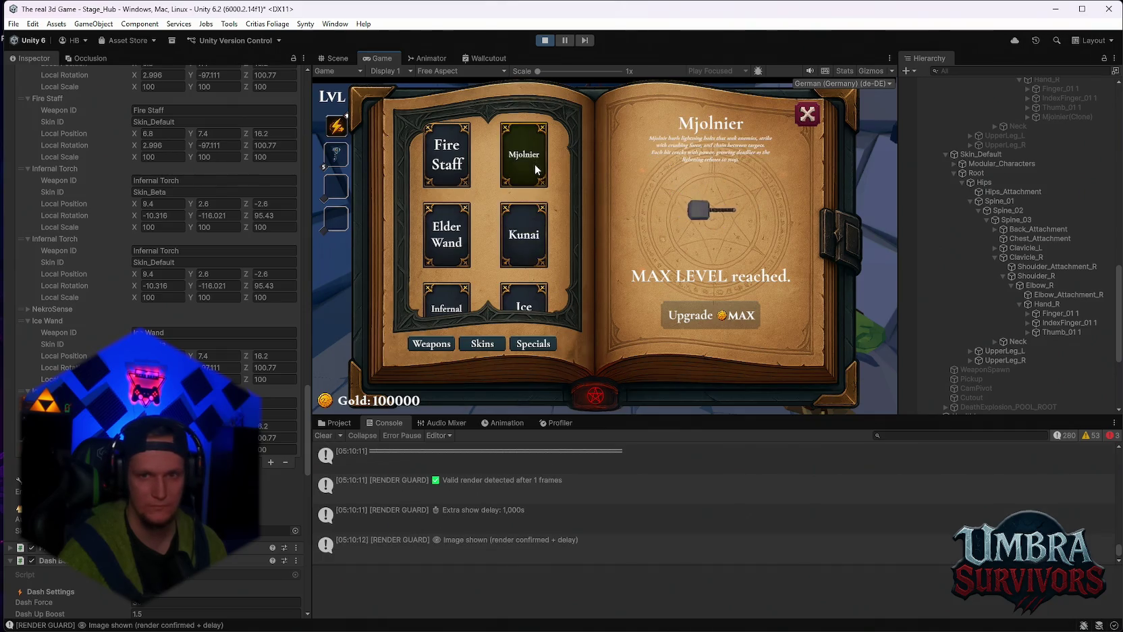
left_click(447, 235)
scroll(449, 263, "down", 1)
left_click(452, 281)
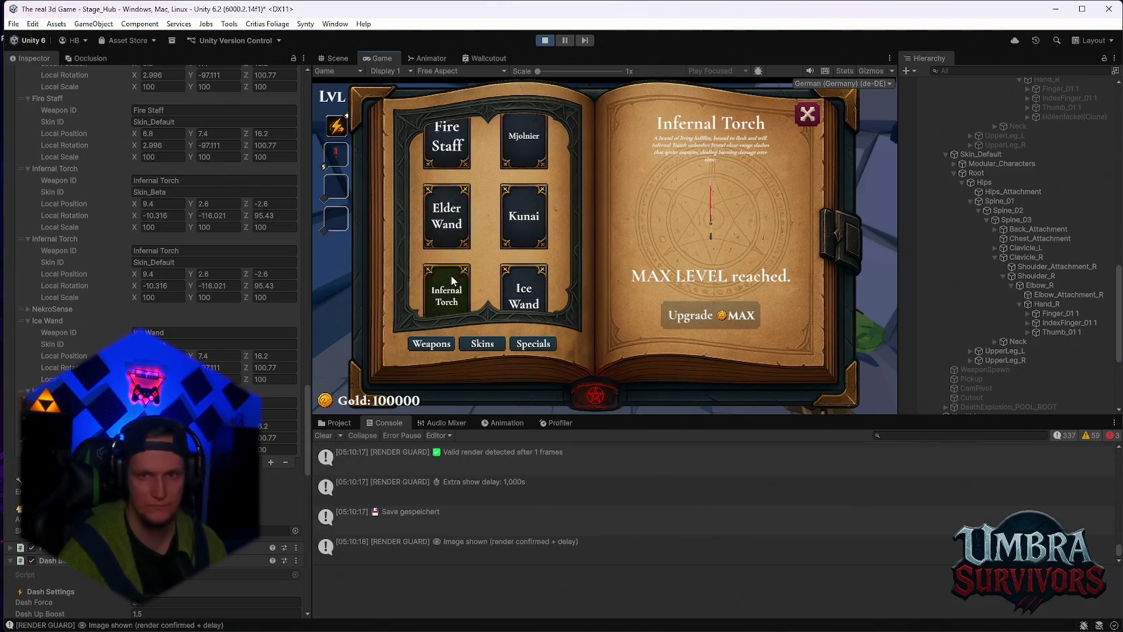
left_click(526, 216)
left_click(524, 270)
scroll(524, 267, "down", 1)
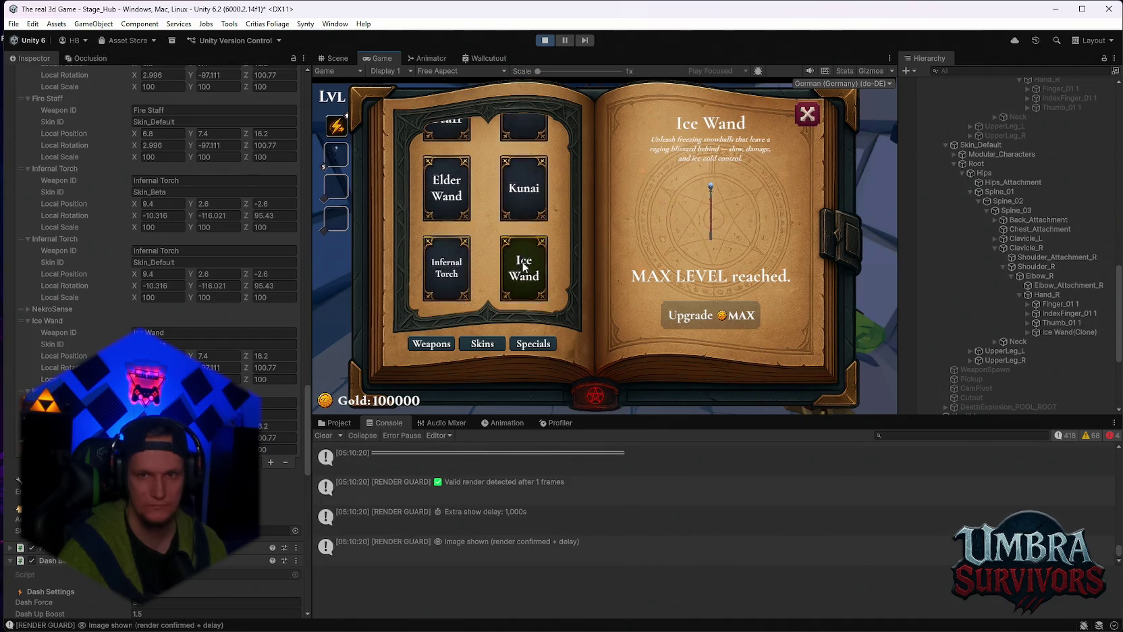
left_click(807, 114)
key("Escape")
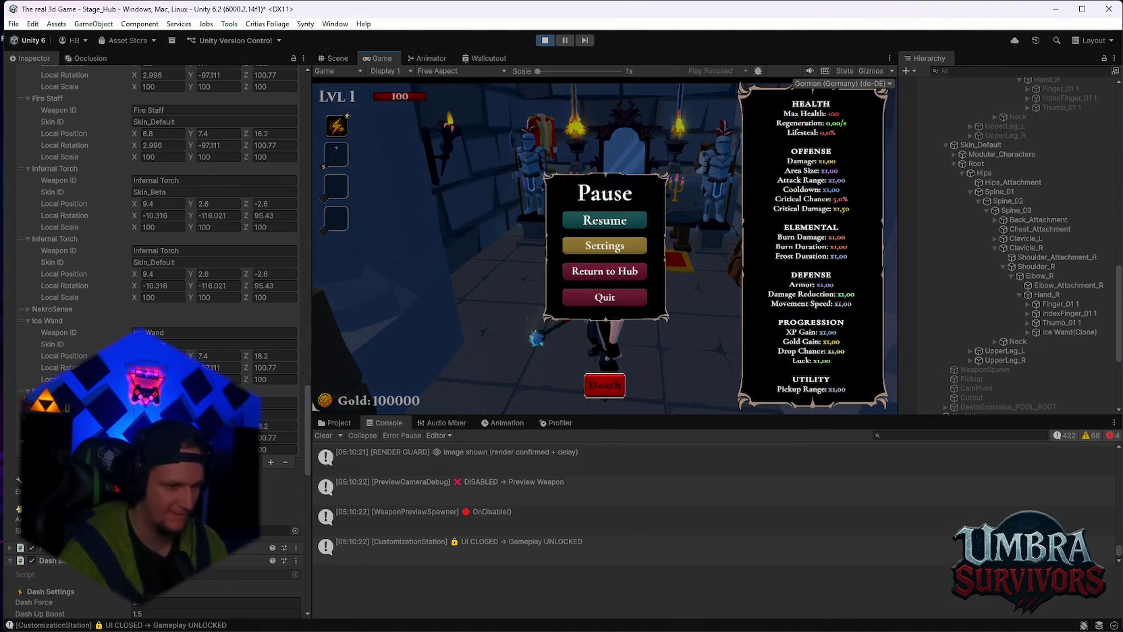
scroll(155, 270, "up", 2)
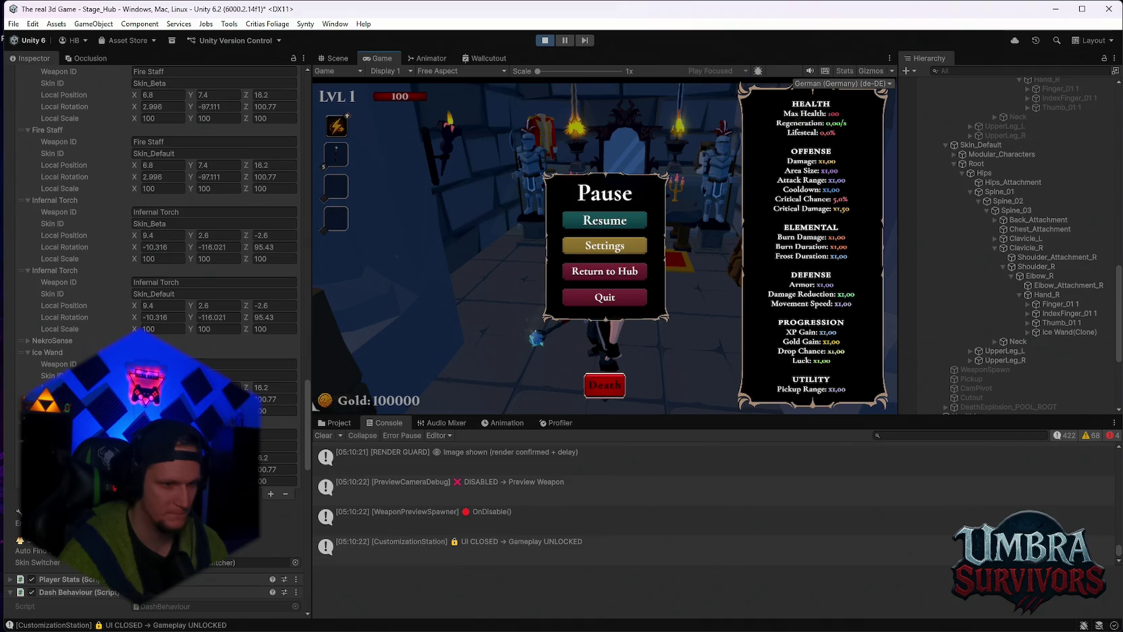
scroll(155, 337, "up", 15)
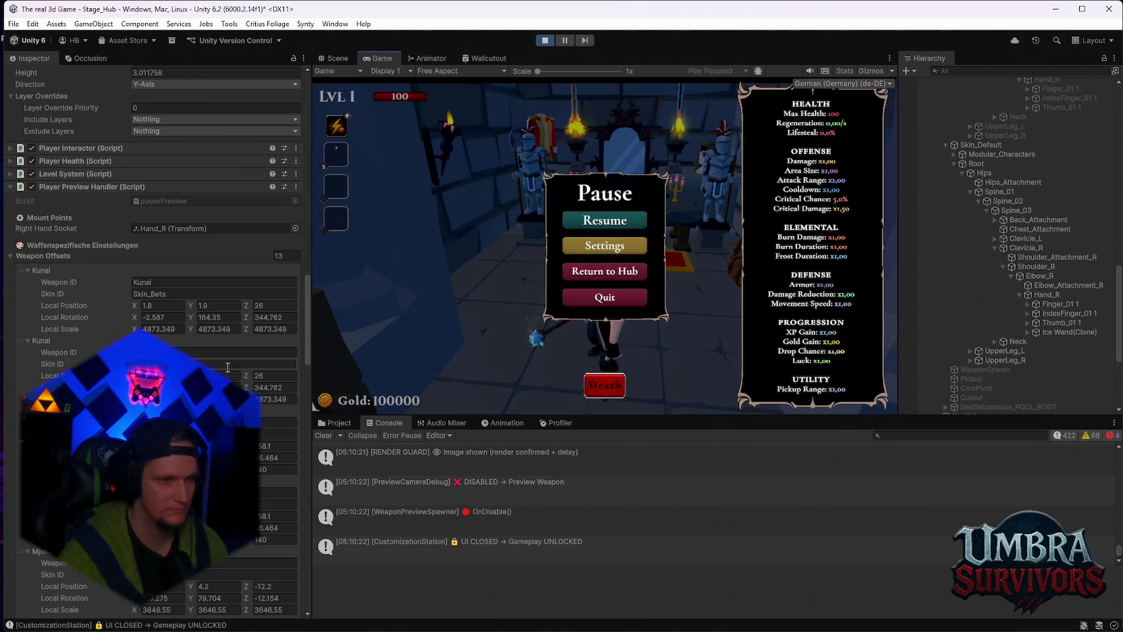
scroll(218, 364, "up", 5)
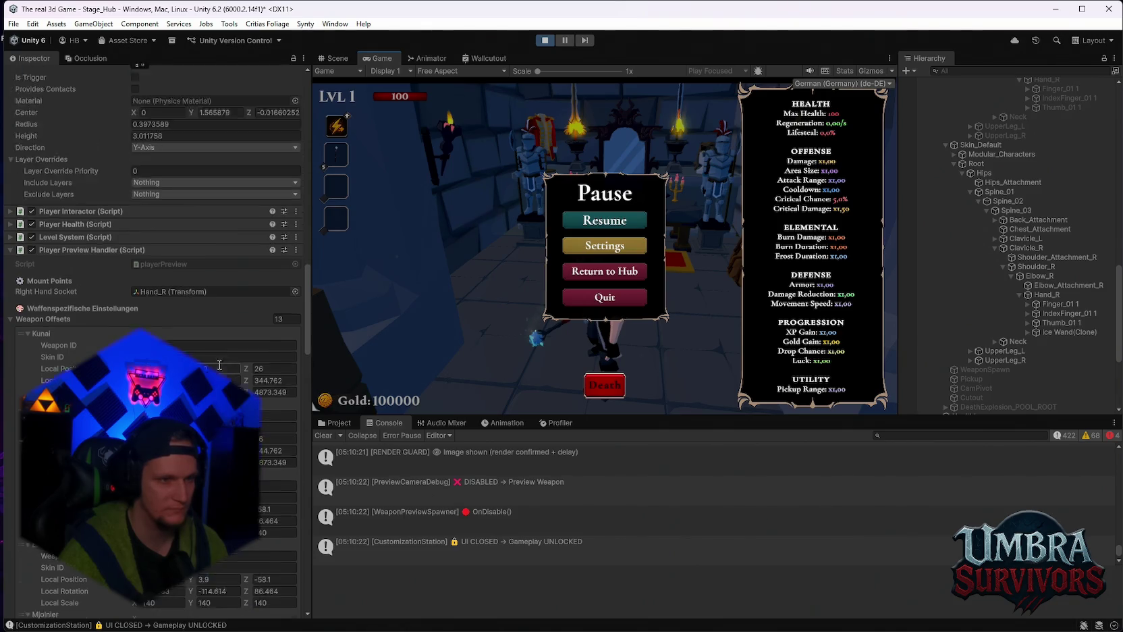
scroll(155, 270, "up", 12)
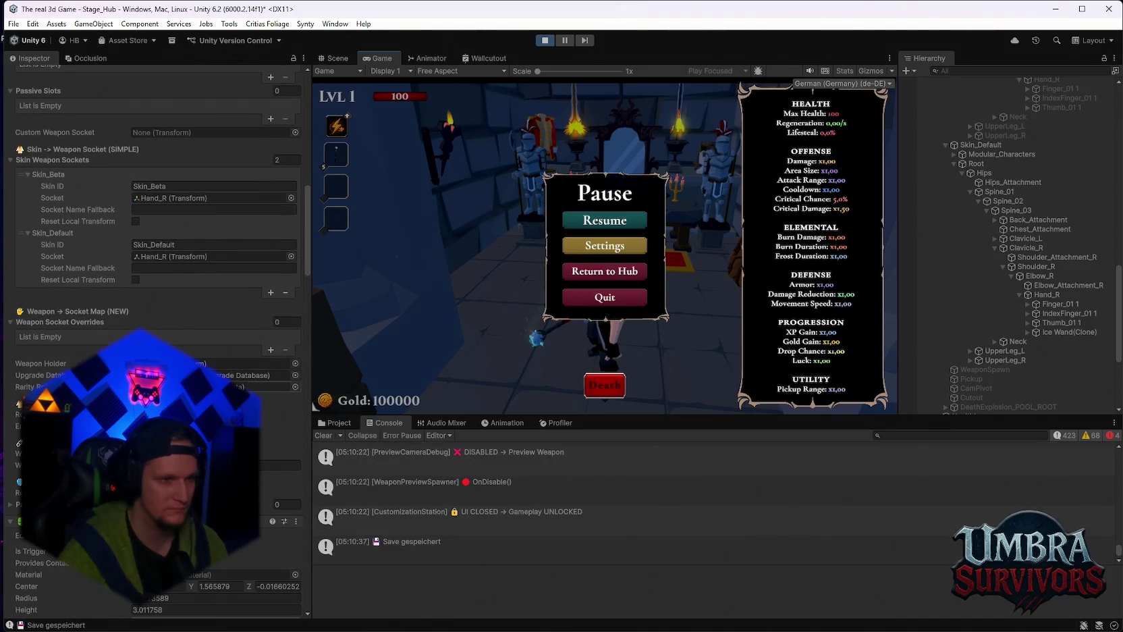
left_click(242, 363)
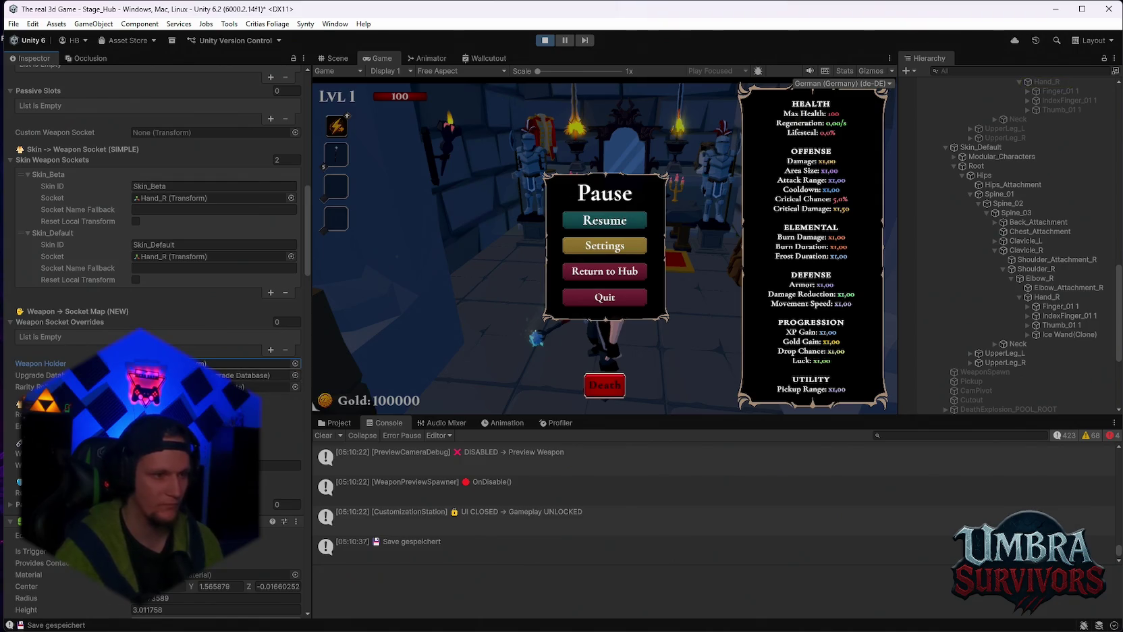
scroll(249, 375, "up", 2)
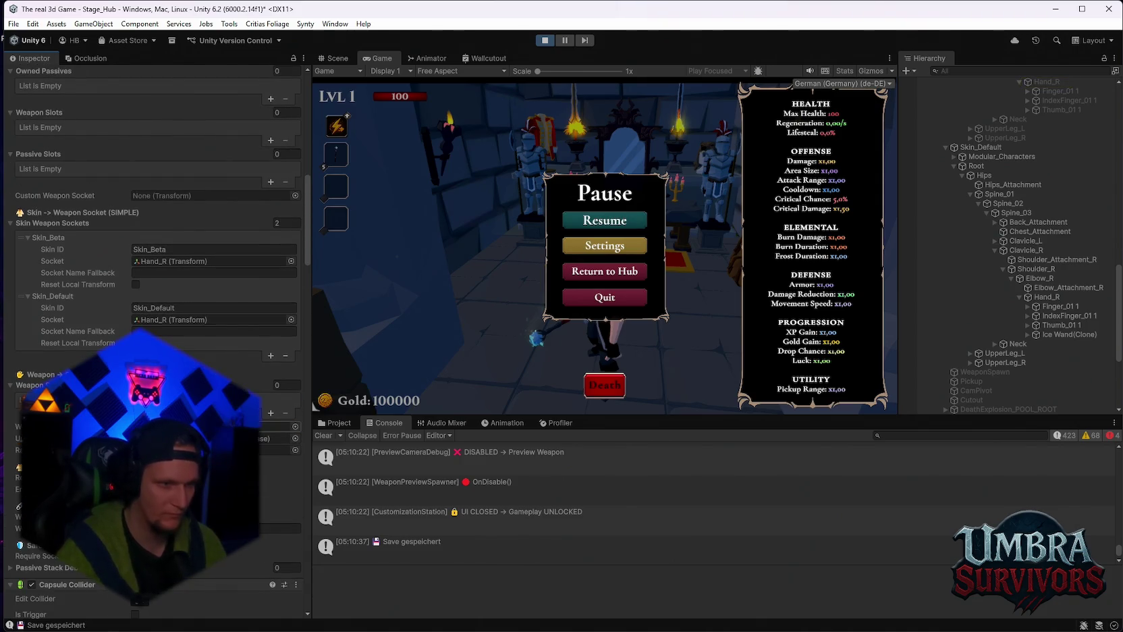
left_click(604, 220)
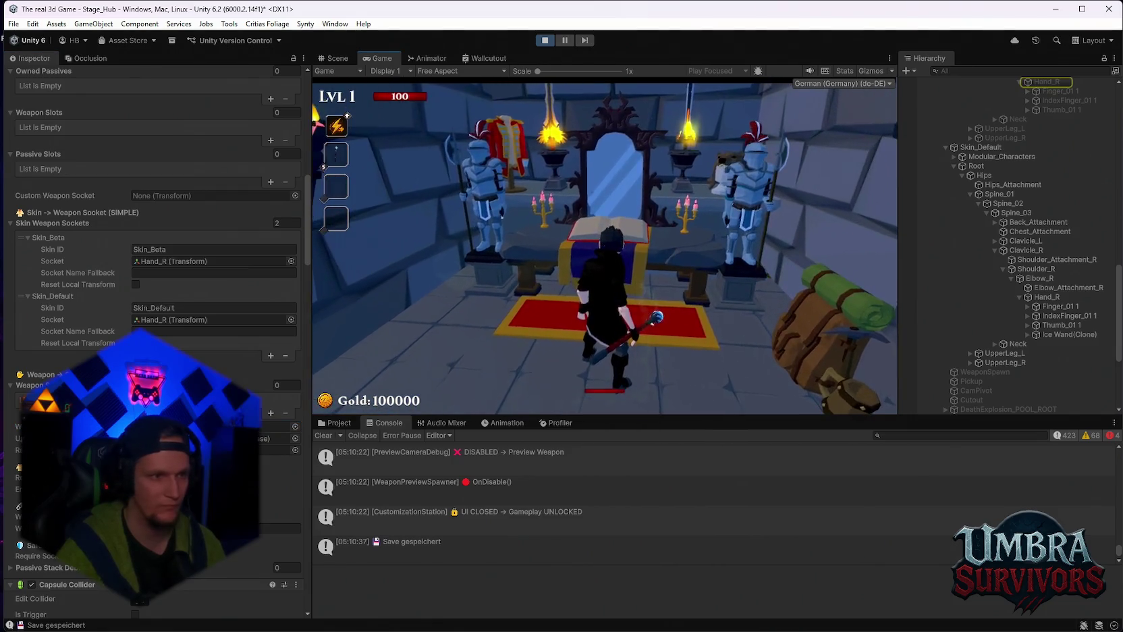
key("e")
left_click(524, 201)
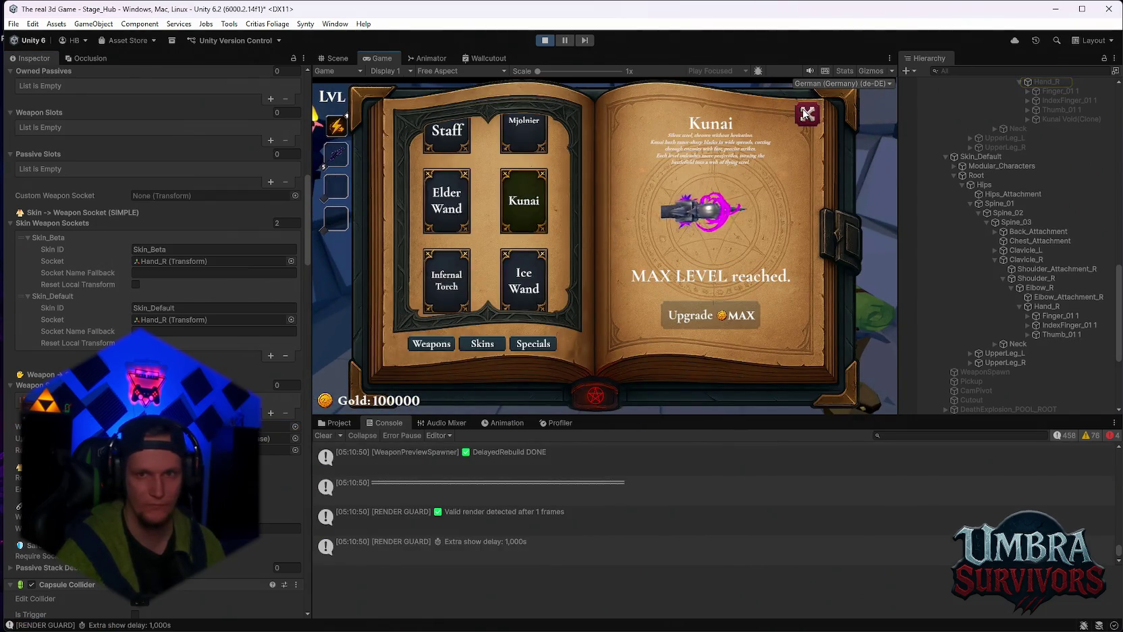
left_click(805, 113)
key("Escape")
scroll(155, 338, "down", 15)
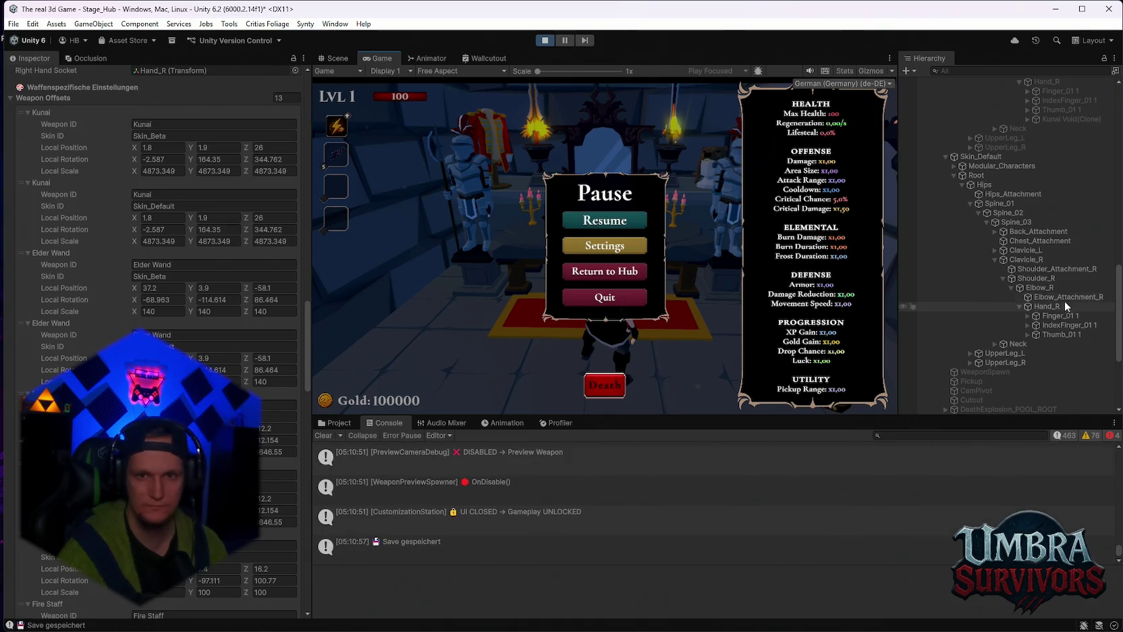
scroll(1004, 205, "up", 2)
scroll(994, 243, "up", 5)
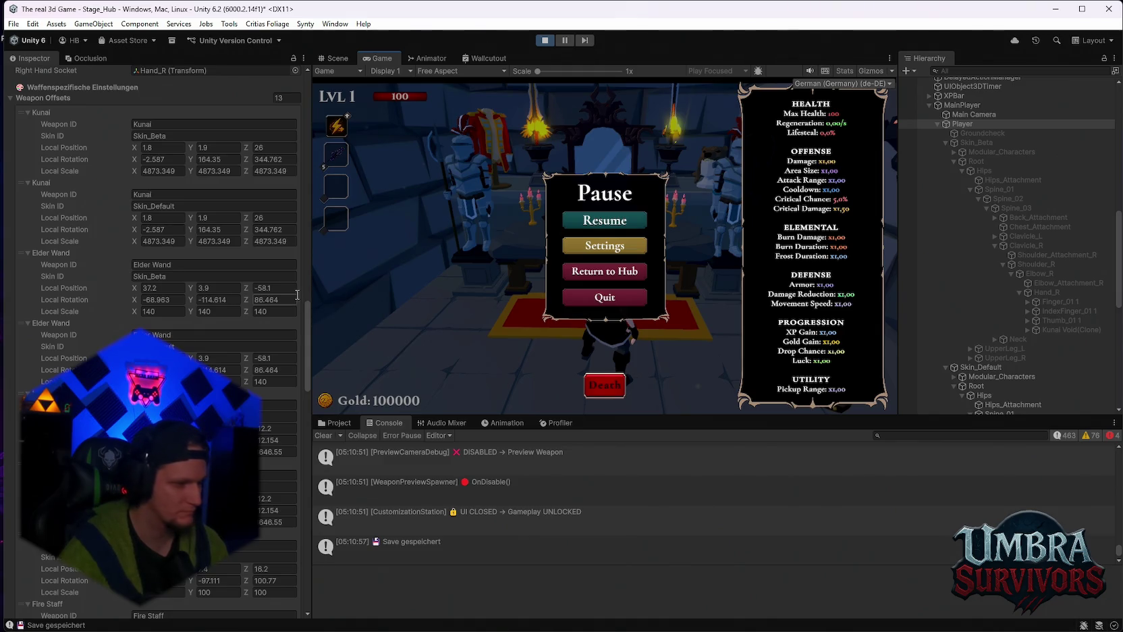
scroll(174, 263, "down", 2)
scroll(421, 480, "up", 3)
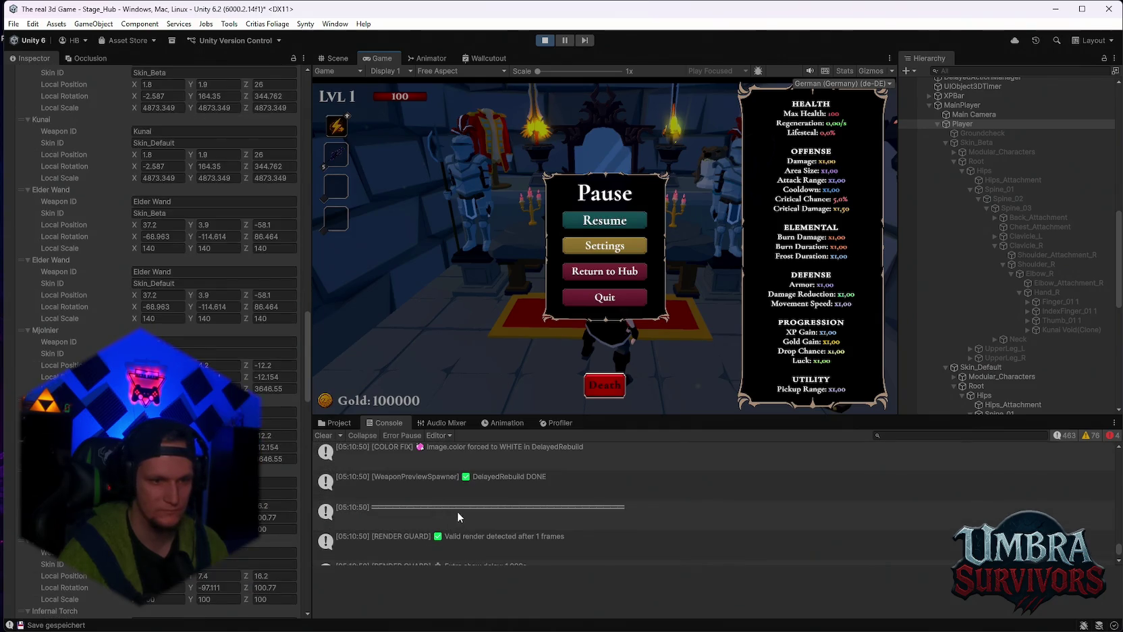
scroll(457, 511, "up", 1)
scroll(476, 512, "up", 3)
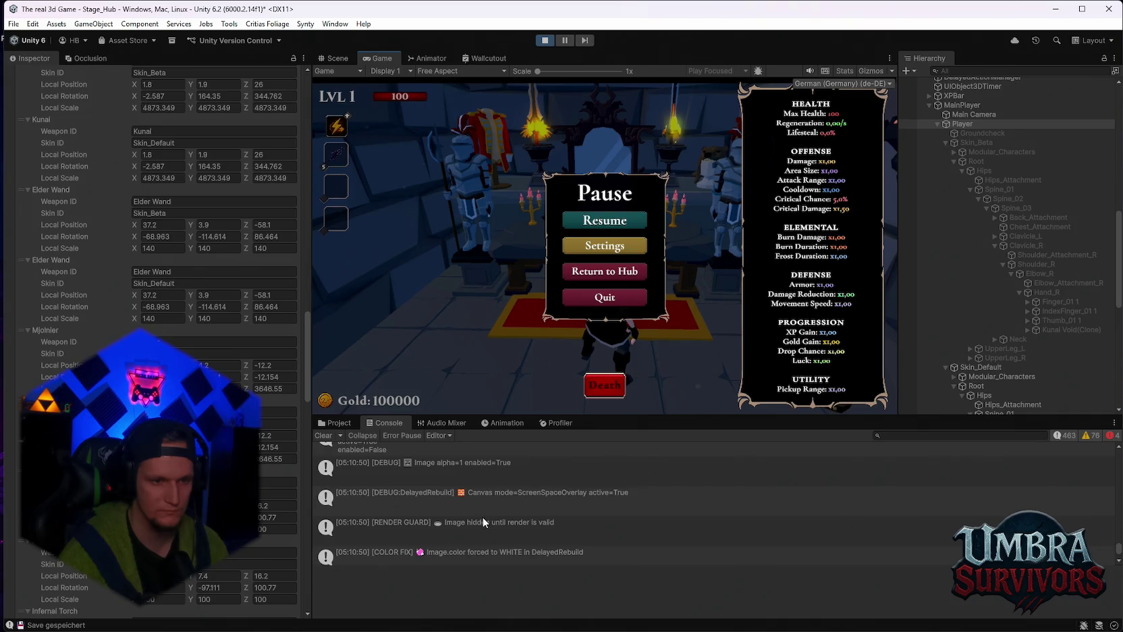
scroll(216, 291, "up", 3)
scroll(216, 291, "up", 3)
scroll(418, 488, "down", 3)
scroll(503, 516, "down", 5)
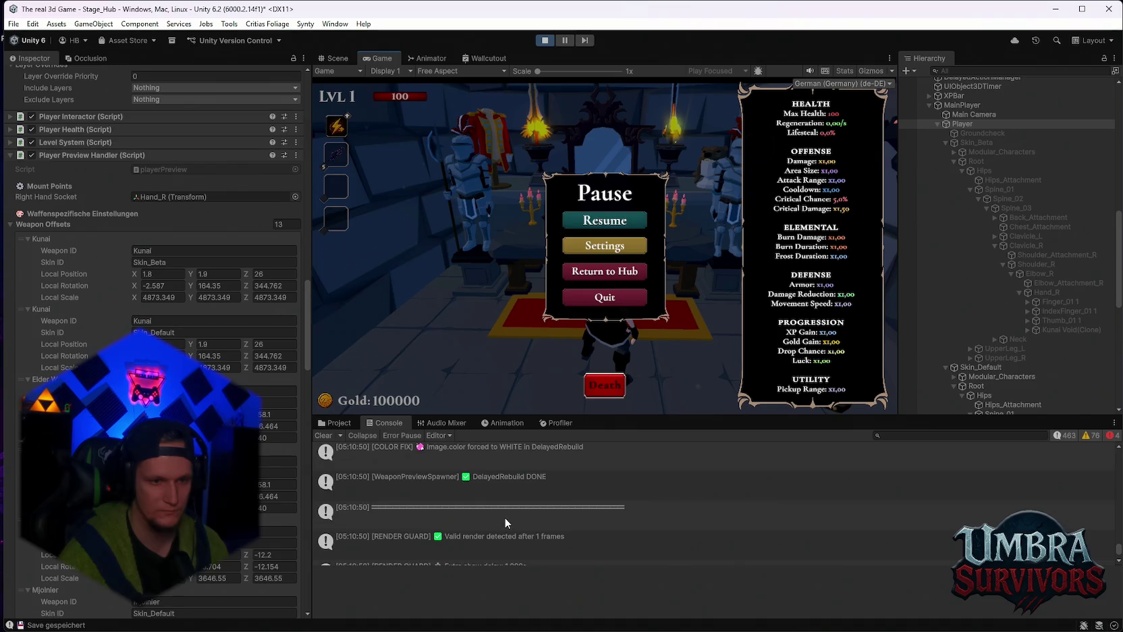
scroll(517, 526, "up", 5)
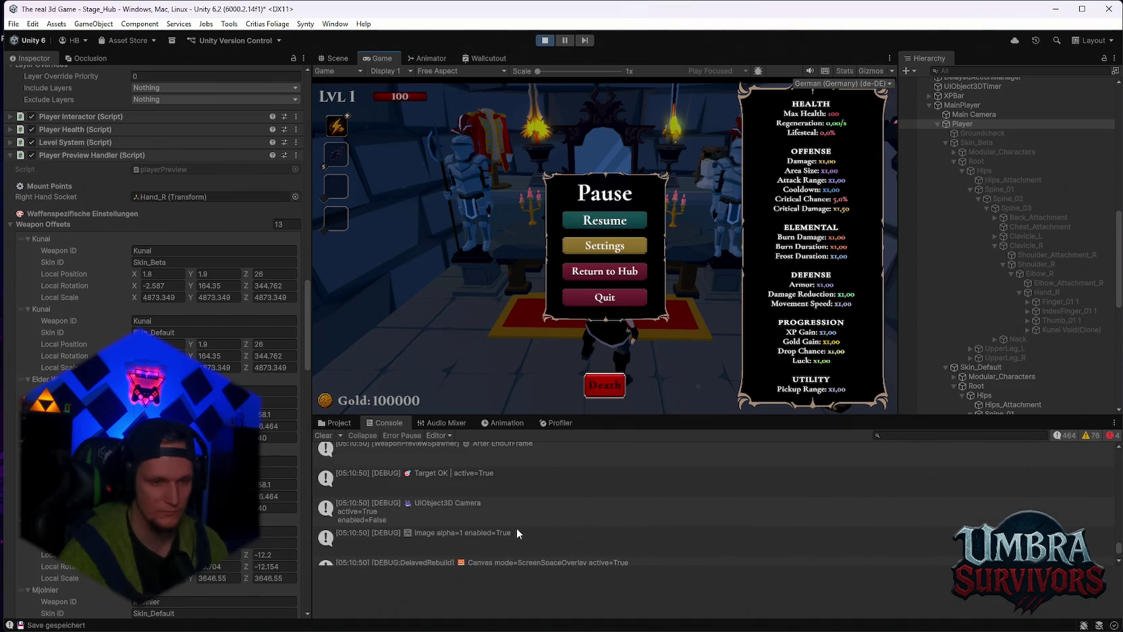
scroll(517, 531, "up", 2)
scroll(516, 528, "up", 5)
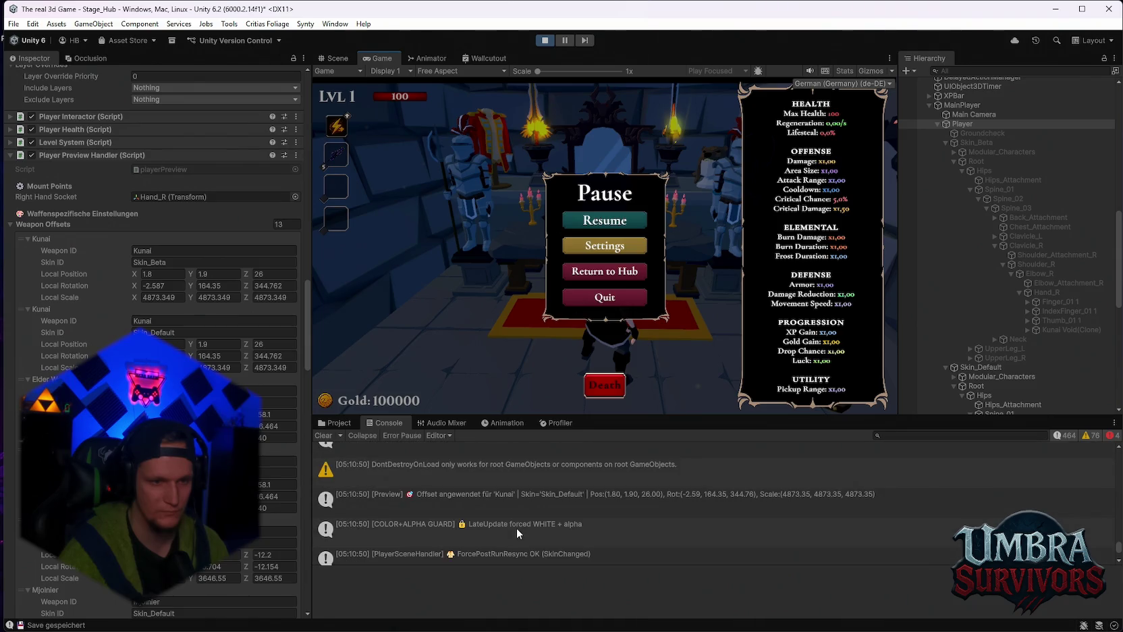
scroll(515, 528, "down", 3)
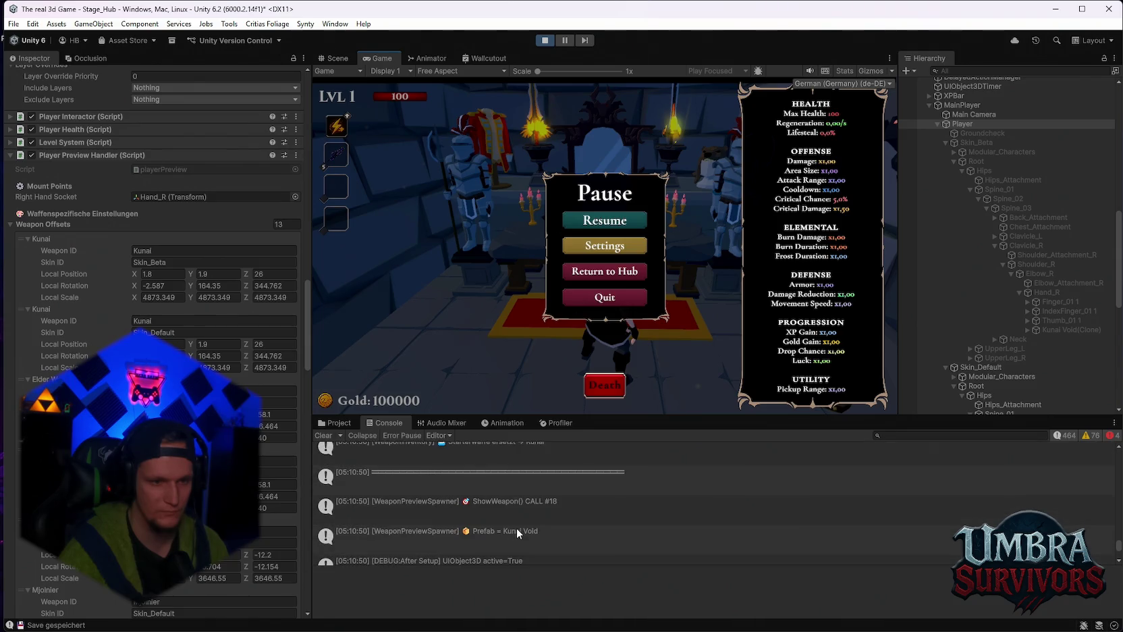
scroll(517, 533, "up", 1)
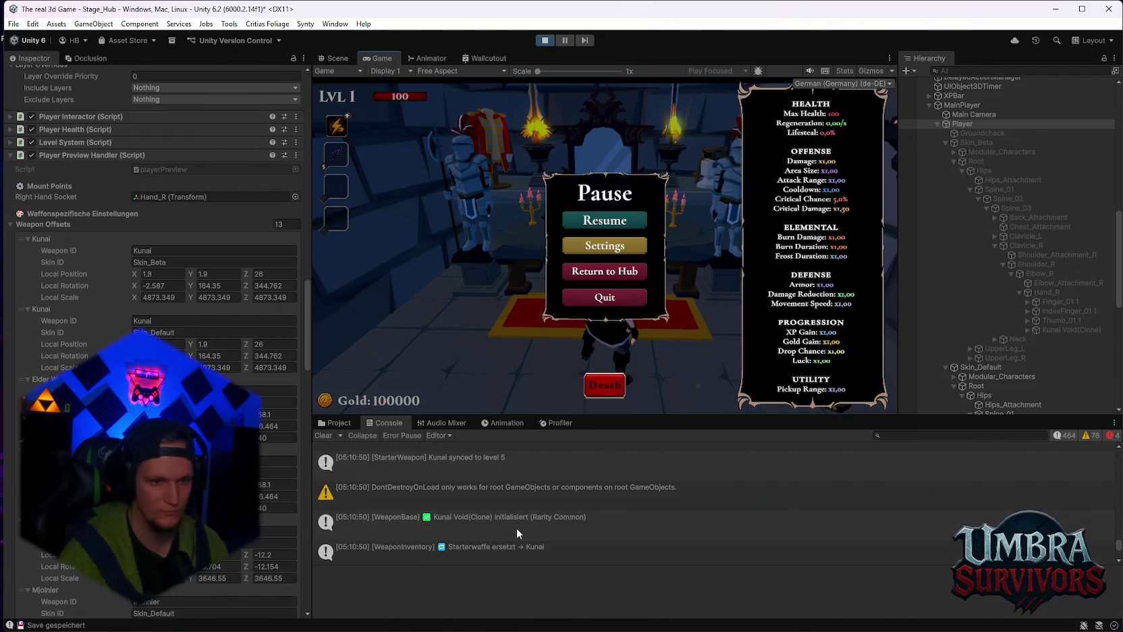
scroll(517, 533, "down", 1)
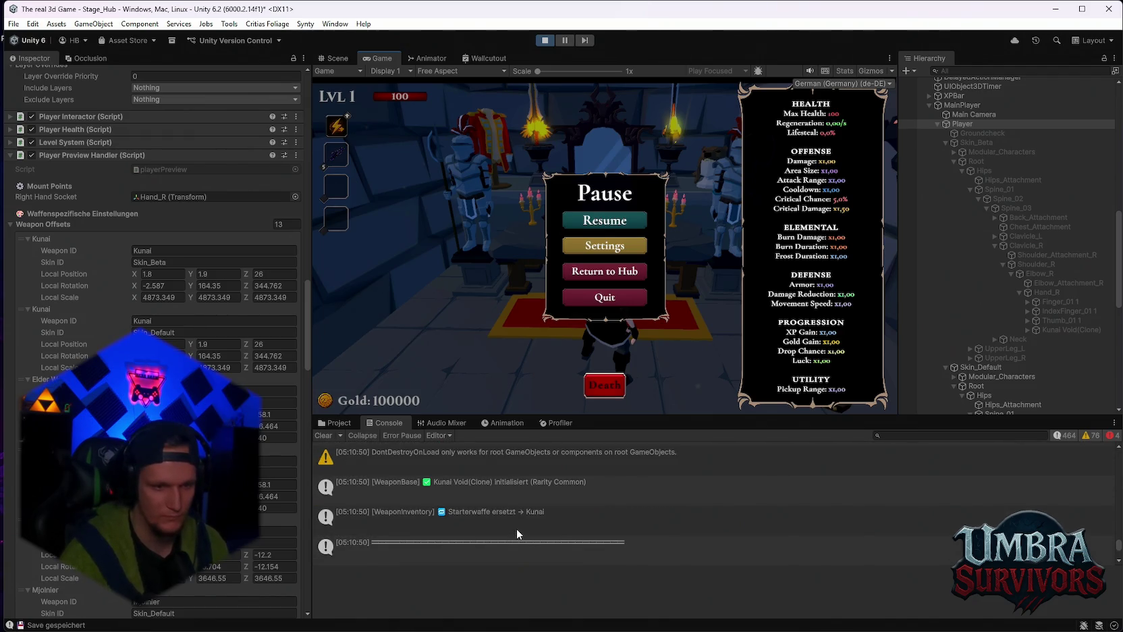
scroll(517, 533, "down", 1)
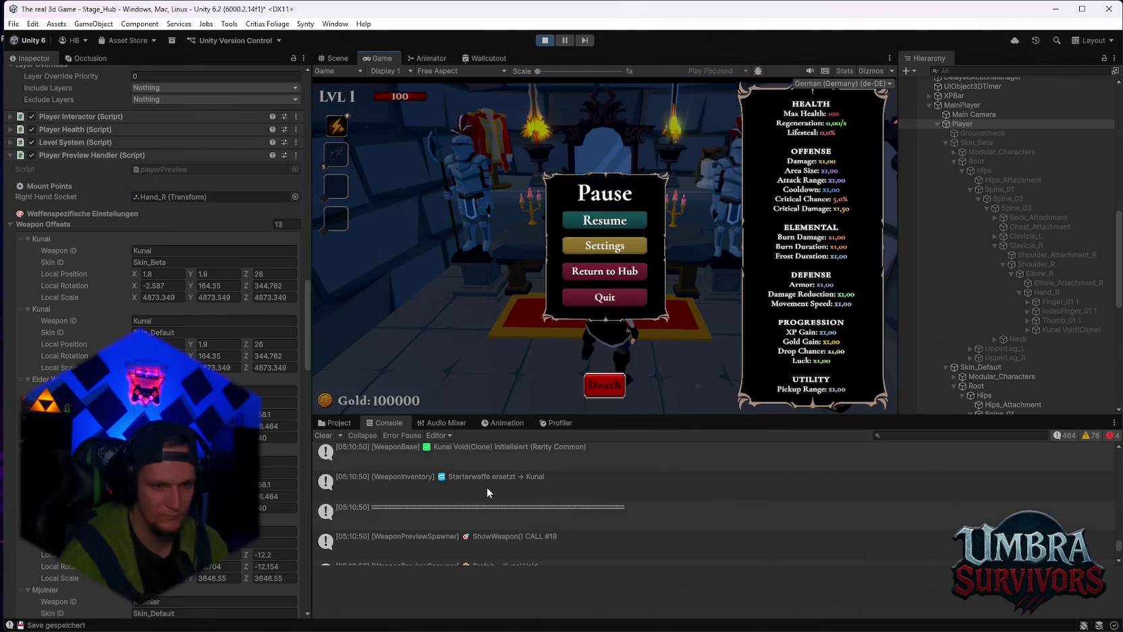
scroll(501, 502, "down", 1)
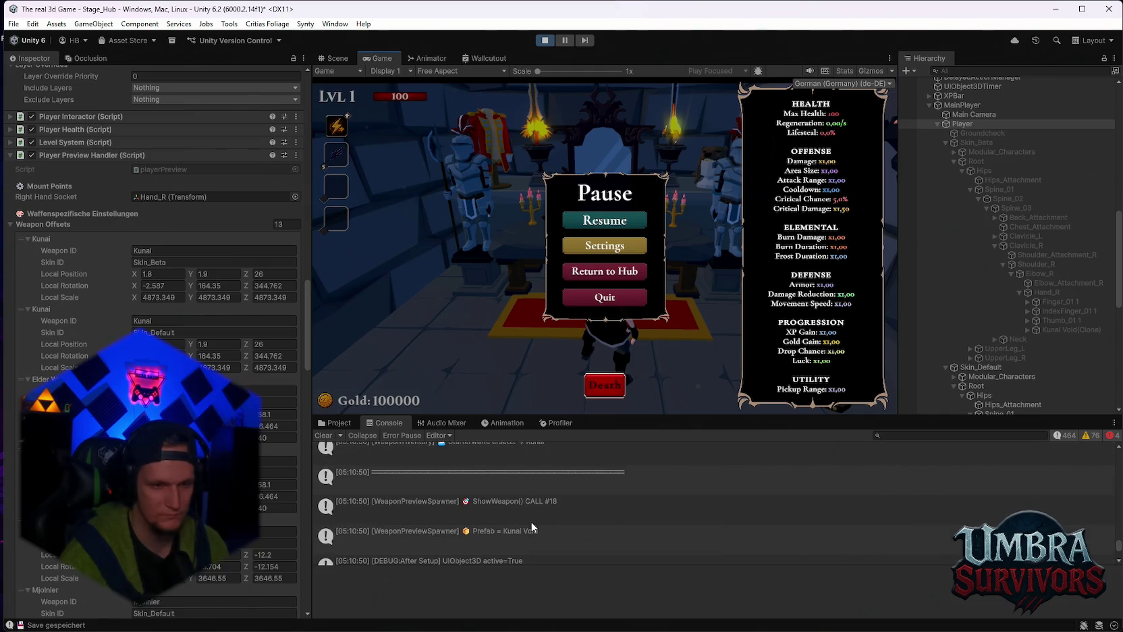
scroll(162, 270, "down", 10)
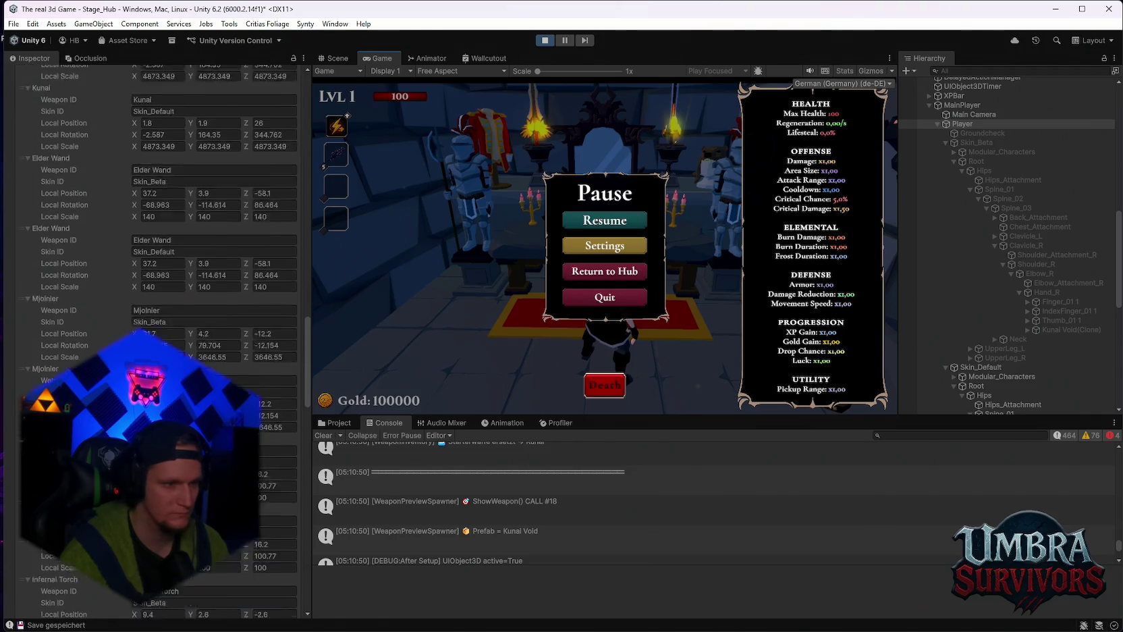
scroll(171, 342, "down", 8)
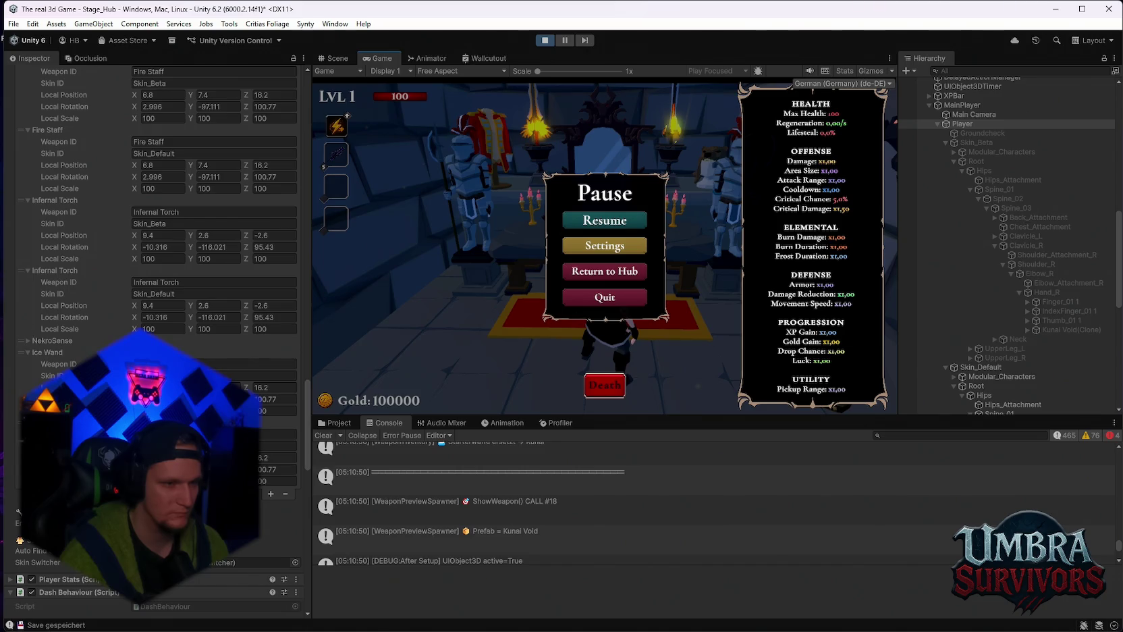
scroll(162, 270, "down", 1)
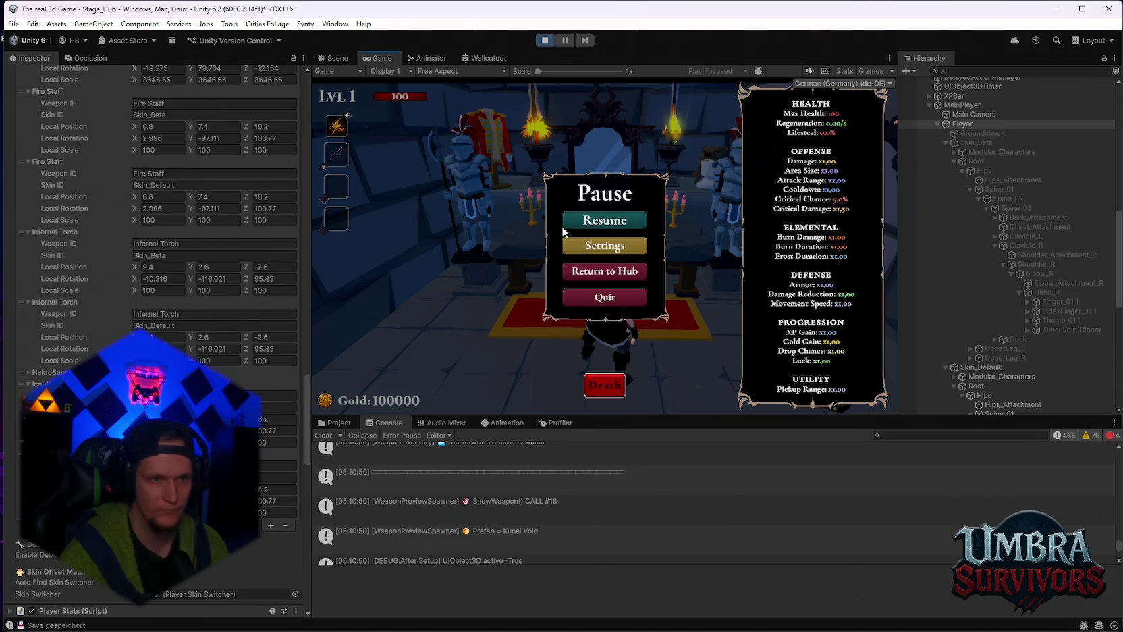
left_click(598, 221)
Walk to the table, open the spellbook, and view the Ice Wand details
key("w")
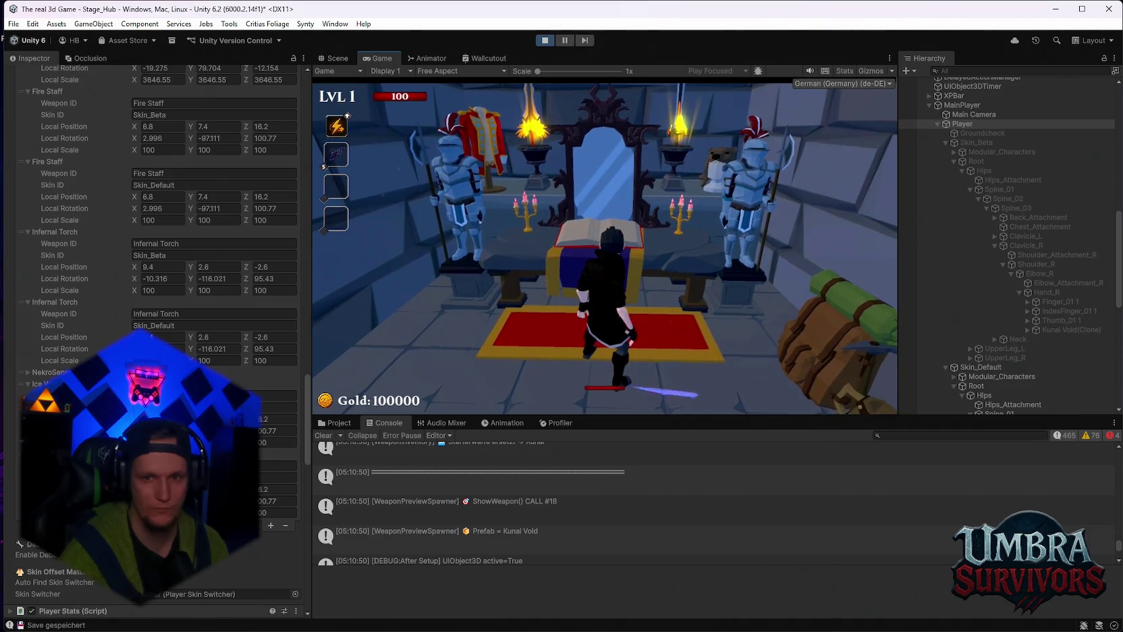
key("w")
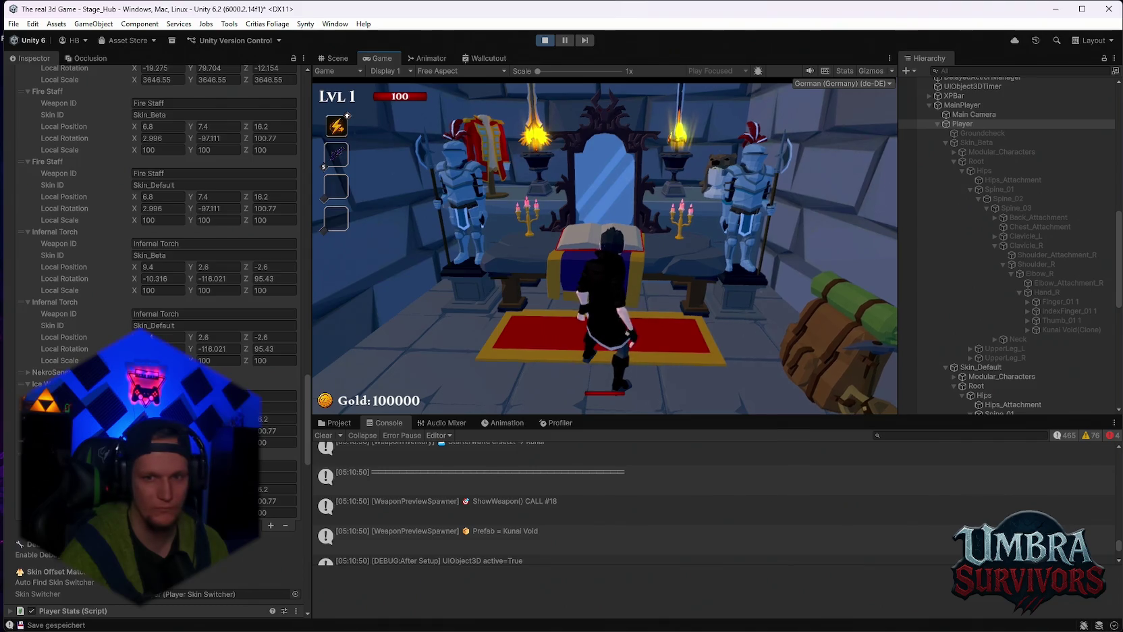
key("e")
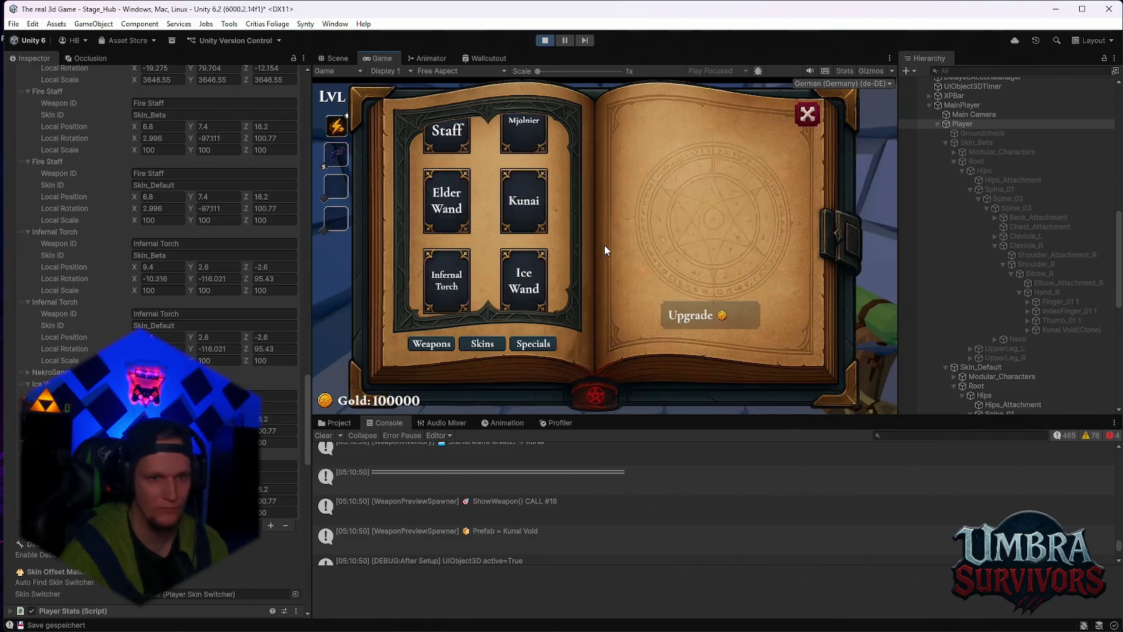
left_click(524, 285)
Preview the Fire Staff in the weapon book, then stop play mode
scroll(987, 262, "up", 15)
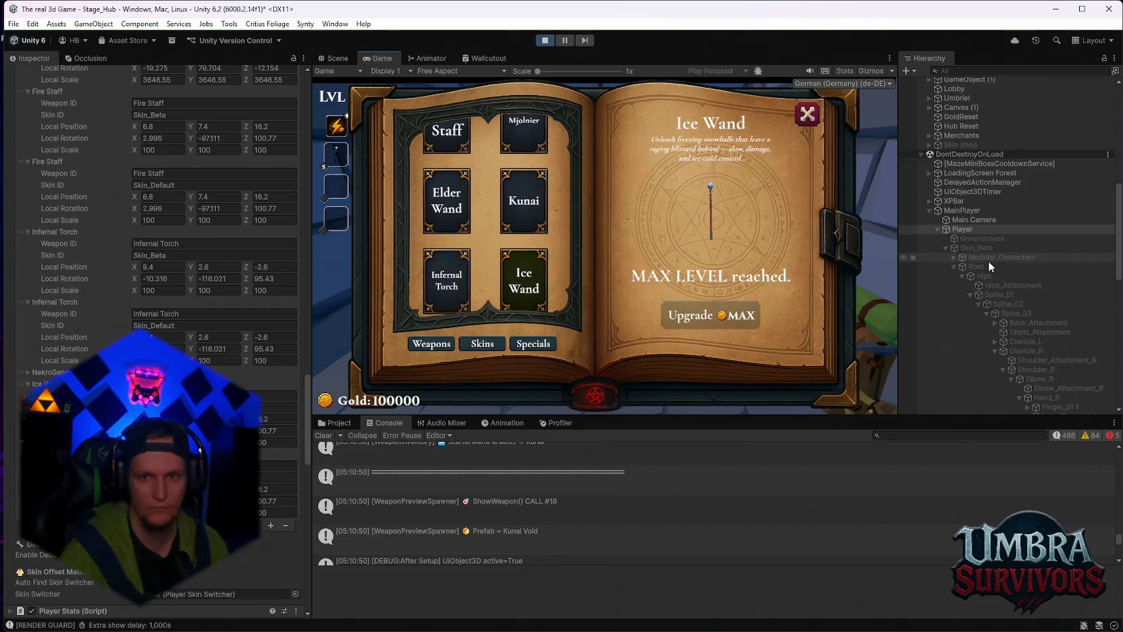
scroll(985, 265, "down", 15)
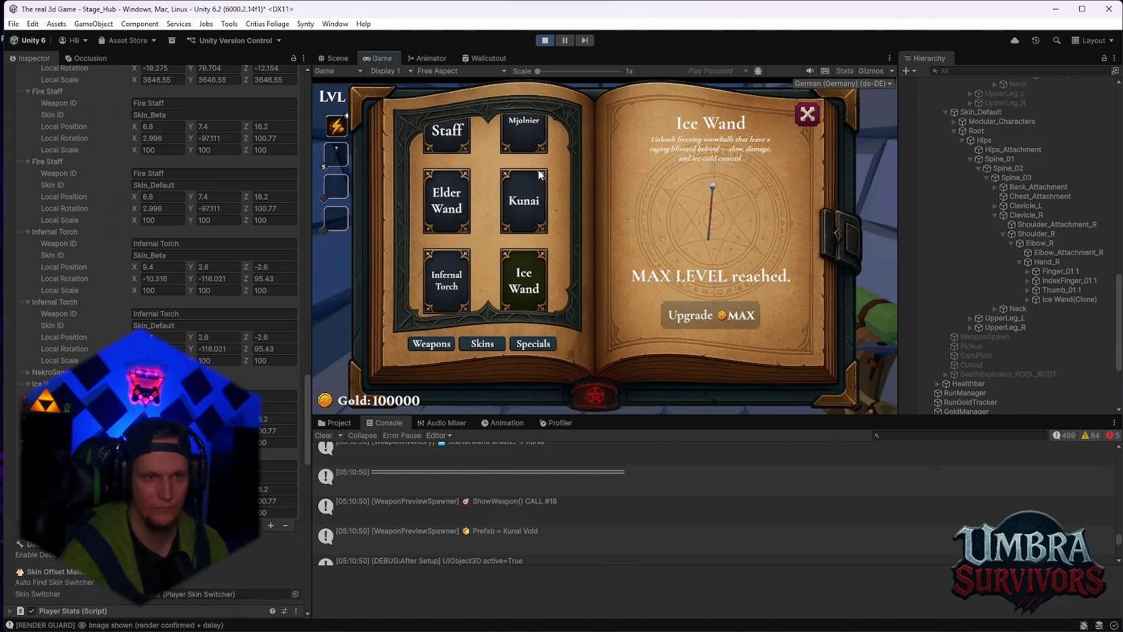
scroll(540, 175, "up", 2)
left_click(447, 154)
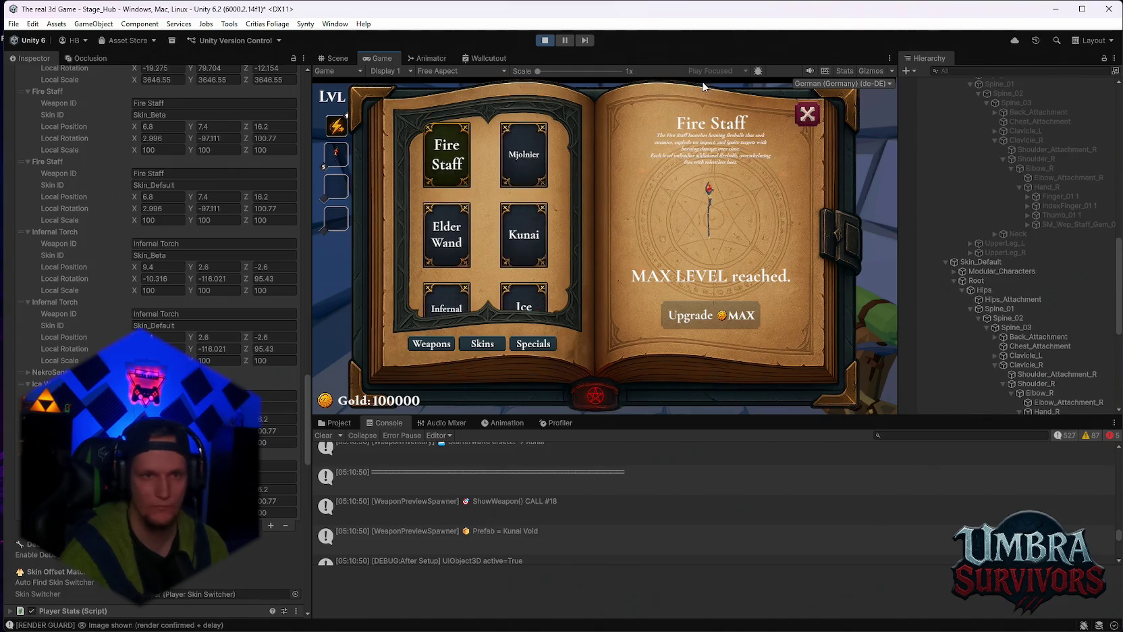
left_click(547, 41)
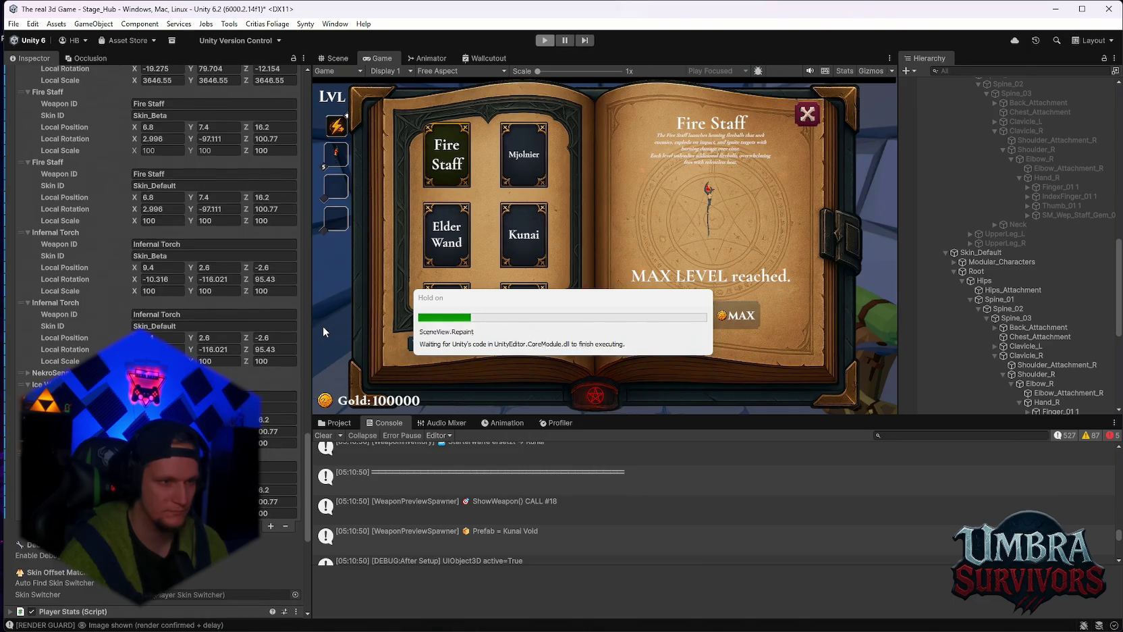
In WEapons/Elderstab, rename the ElderStab prefab to 'Elder Wand'
scroll(415, 533, "down", 10)
scroll(419, 554, "down", 5)
left_click(376, 521)
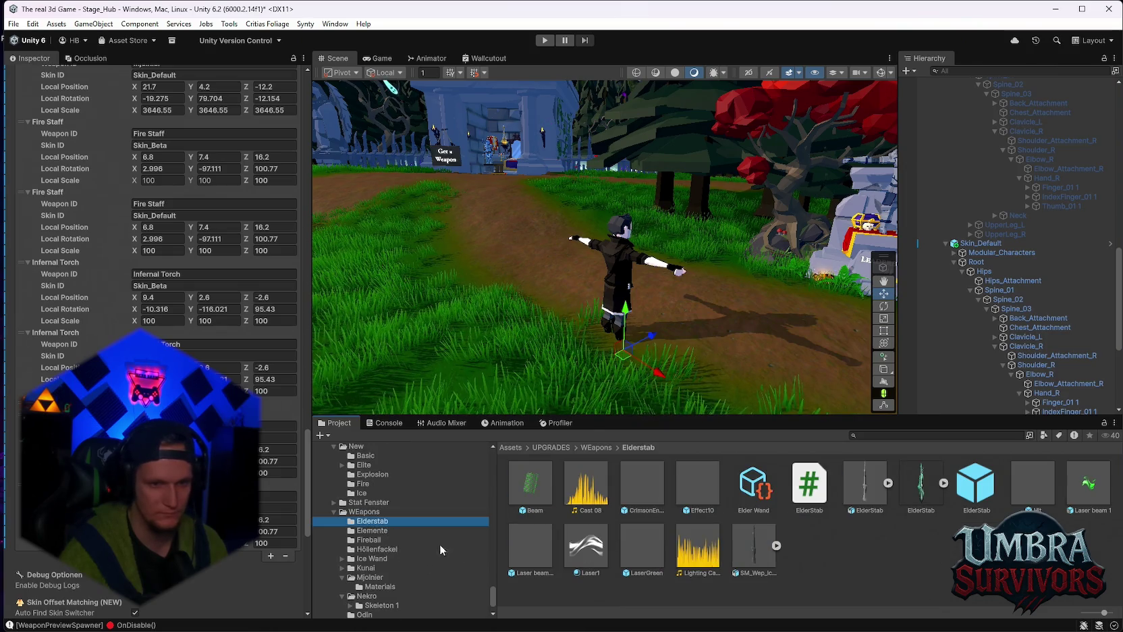
scroll(203, 304, "up", 5)
scroll(214, 203, "up", 3)
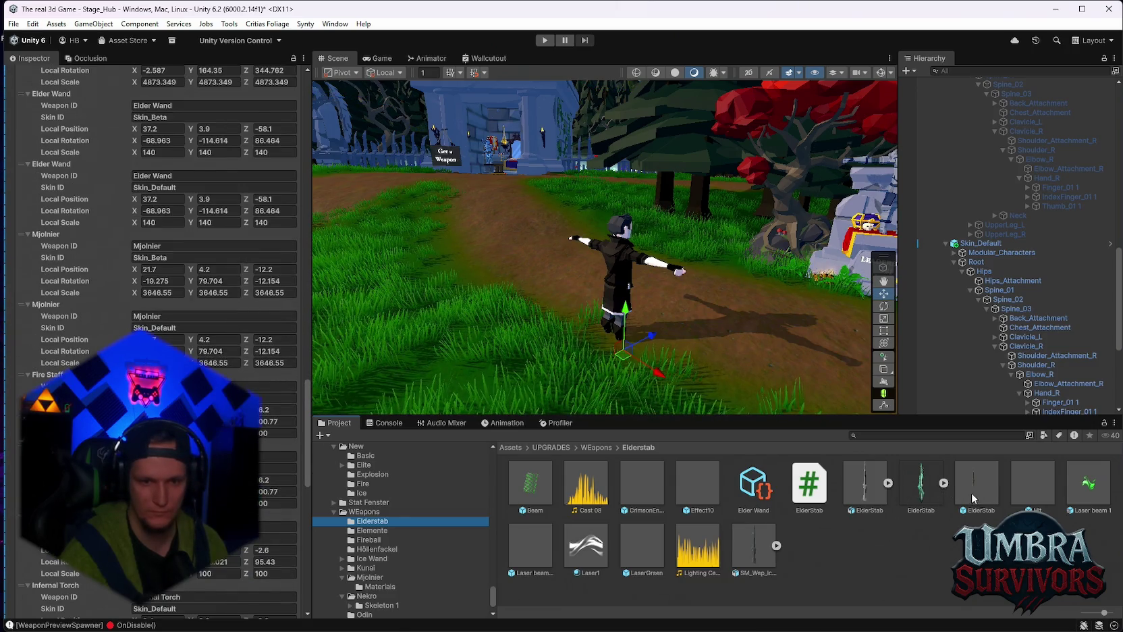
left_click(865, 482)
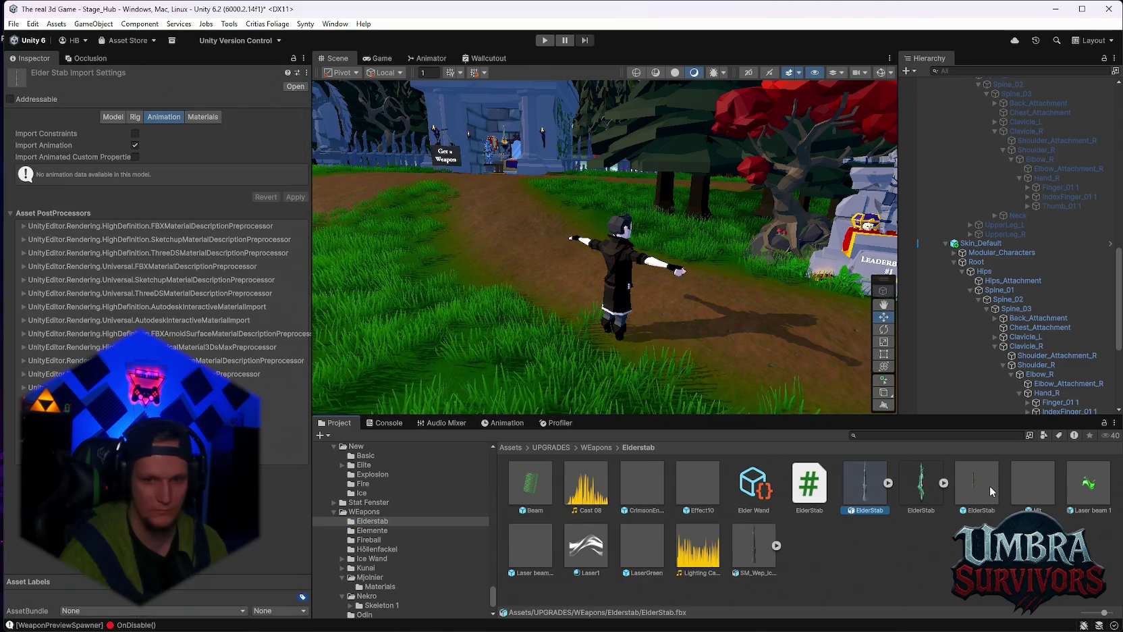
left_click(991, 492)
right_click(992, 492)
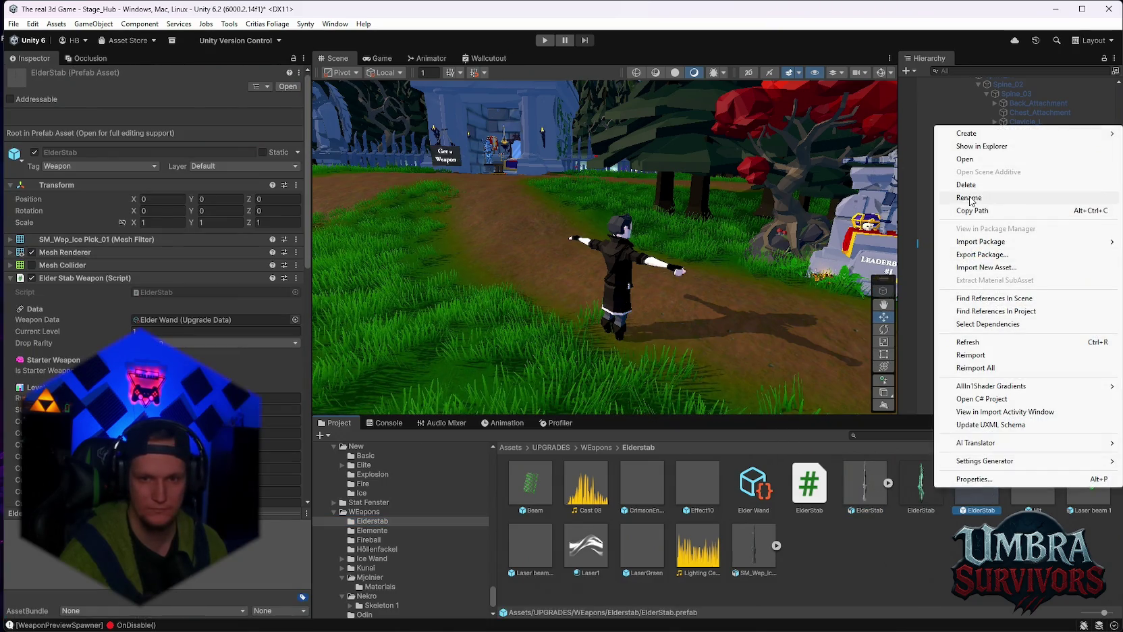
left_click(970, 197)
type("Elder")
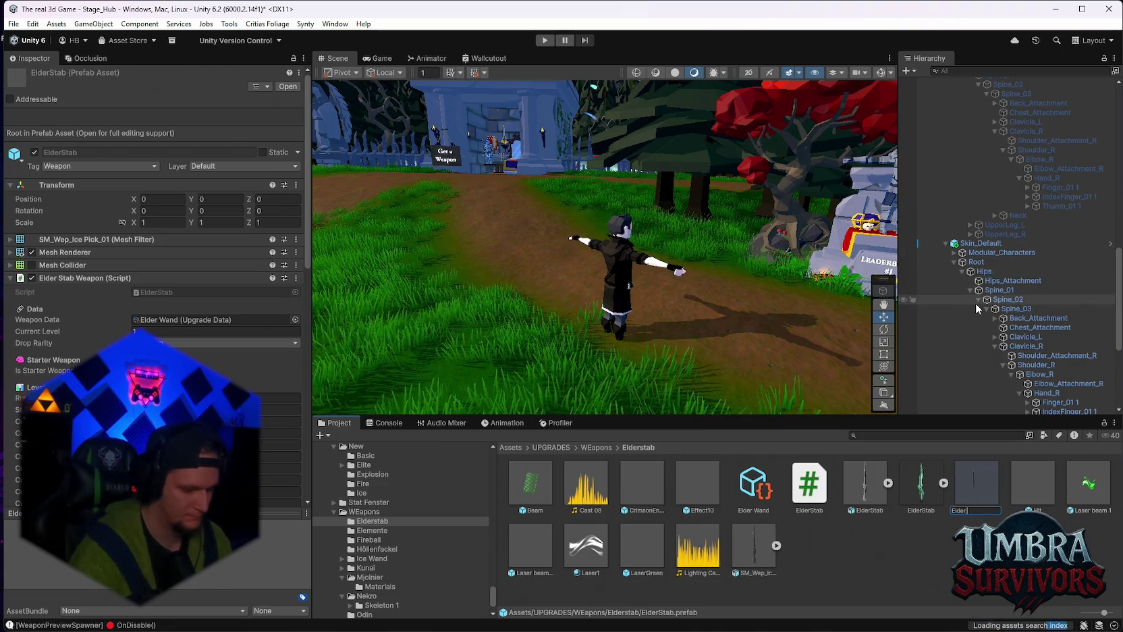
type(" Wand")
key("Return")
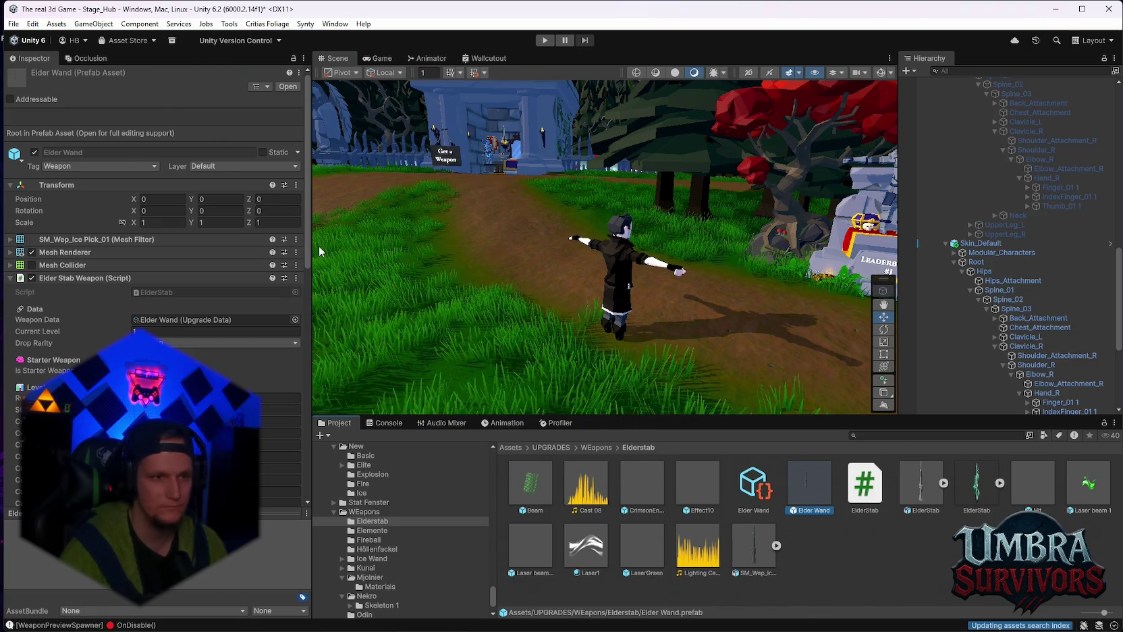
Select Player, check its Weapon Socket Overrides, and enter Play mode with Ctrl+P
scroll(992, 283, "up", 10)
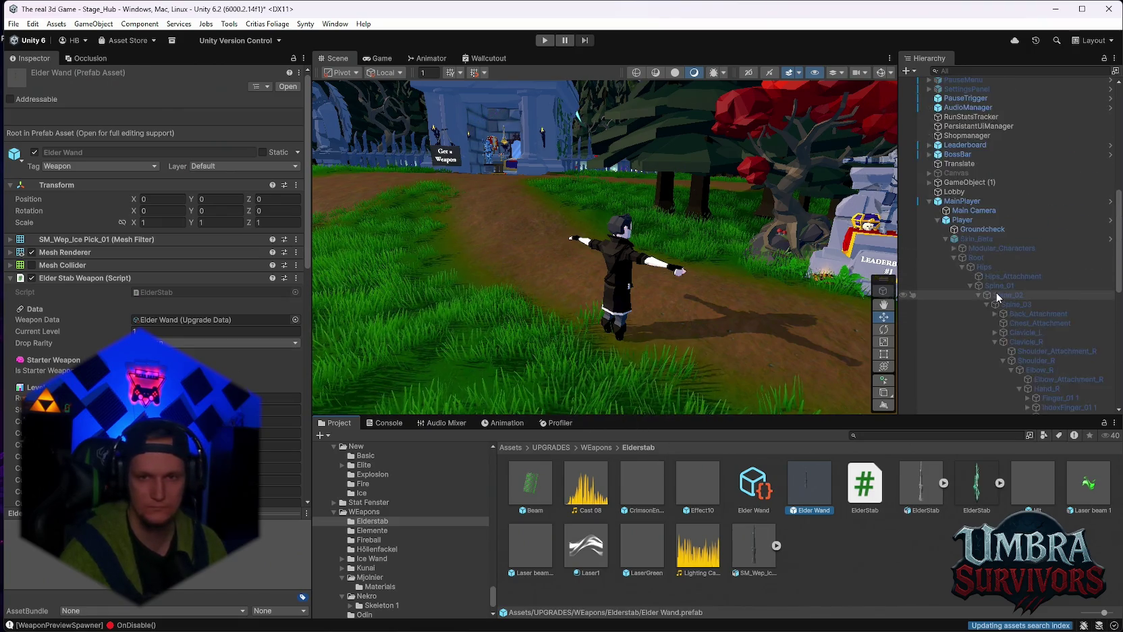
scroll(998, 298, "up", 3)
left_click(972, 290)
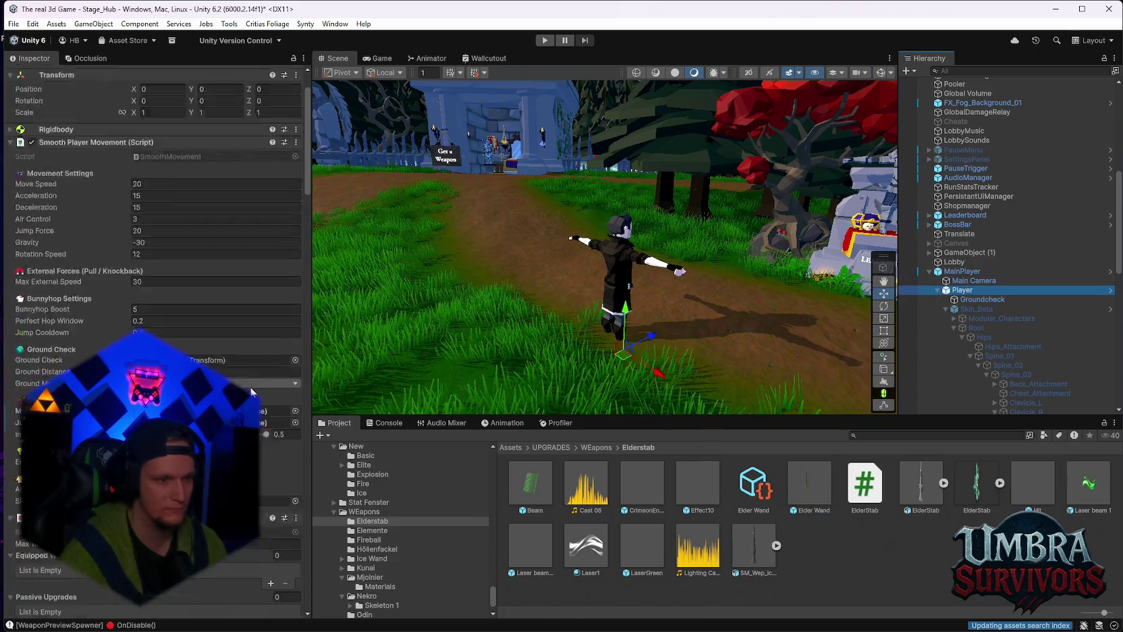
scroll(251, 391, "down", 20)
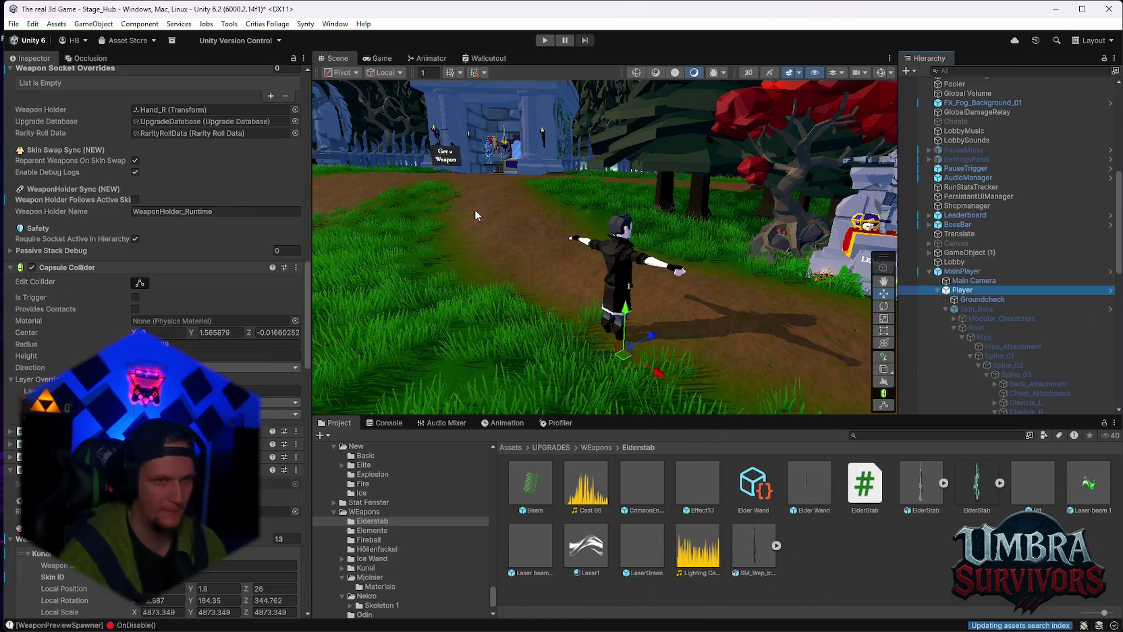
key("ctrl+p")
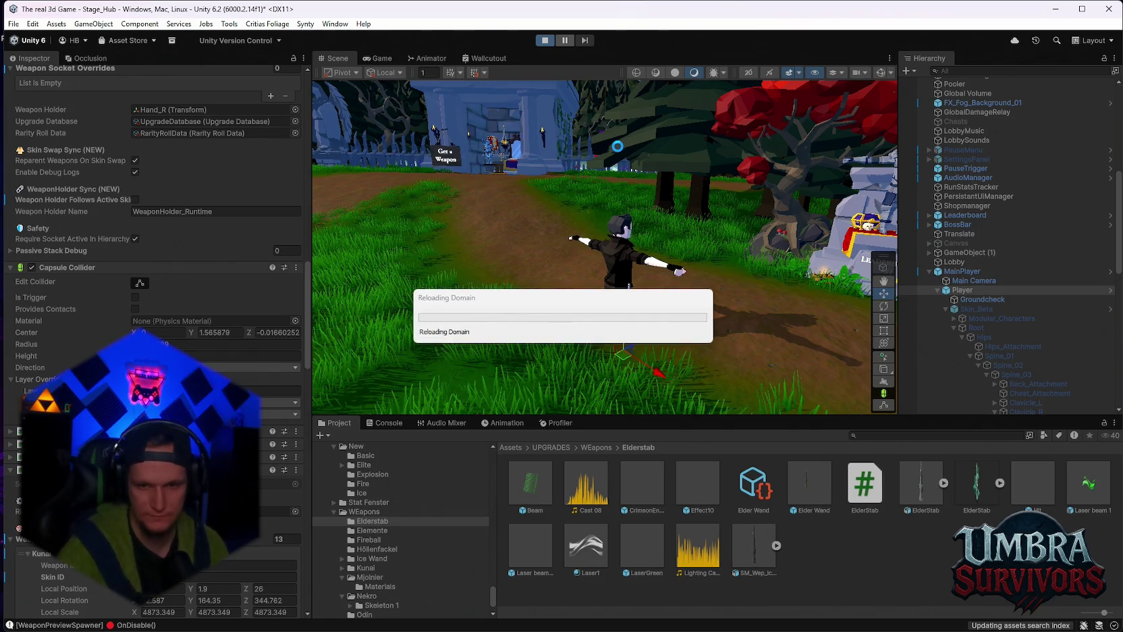
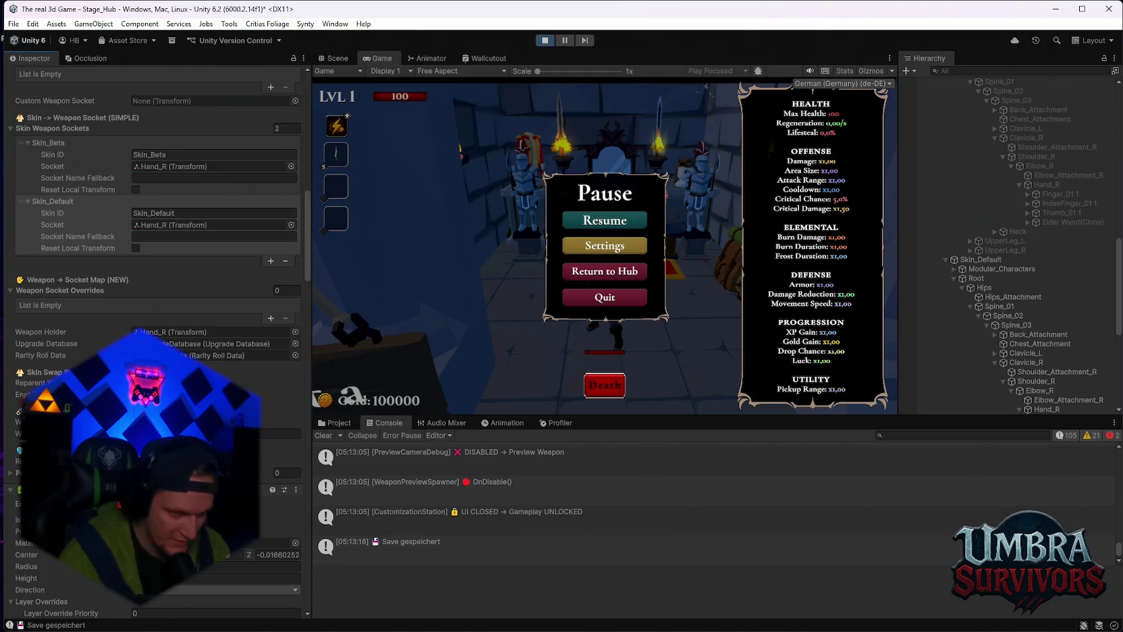
View the Ice Wand's Upgrade Data asset in the Inspector
left_click(349, 425)
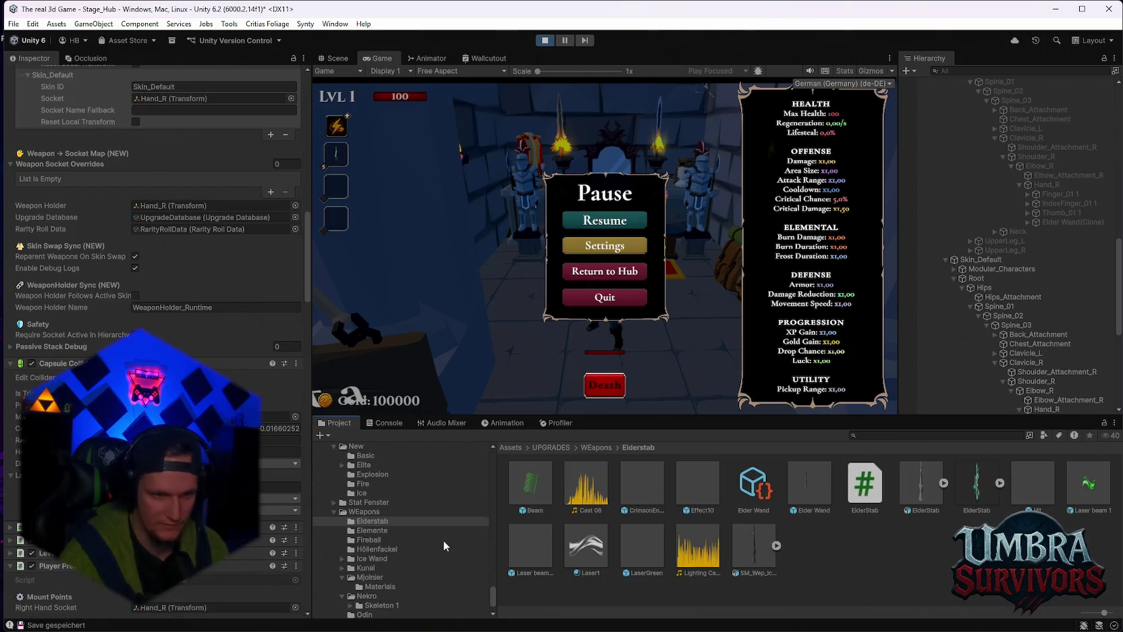
scroll(443, 540, "down", 3)
scroll(386, 534, "up", 3)
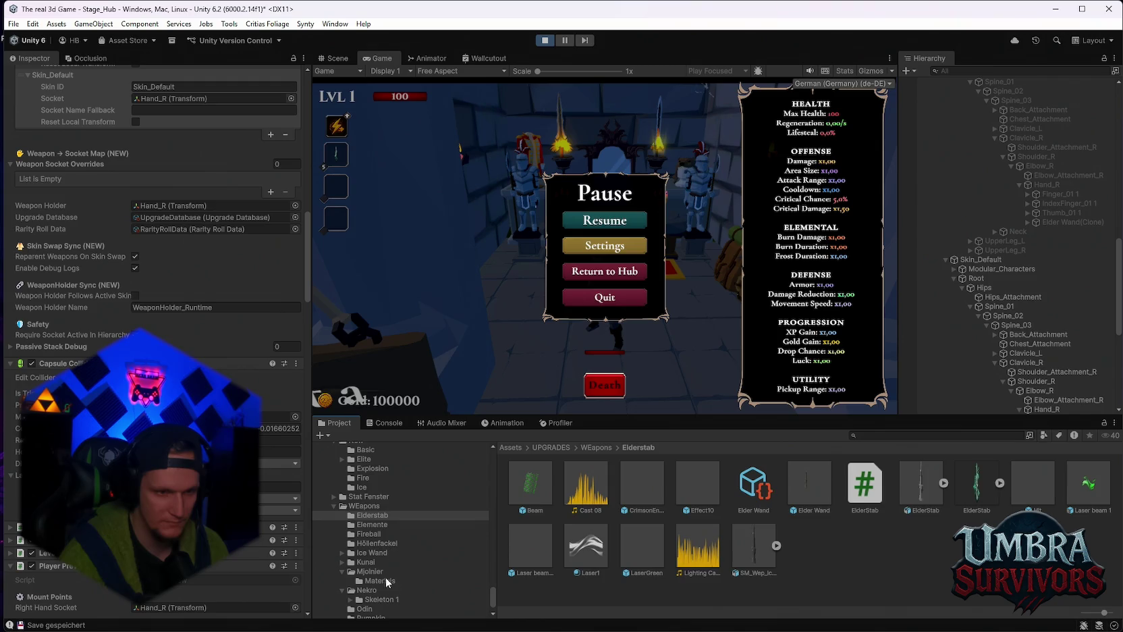
left_click(373, 553)
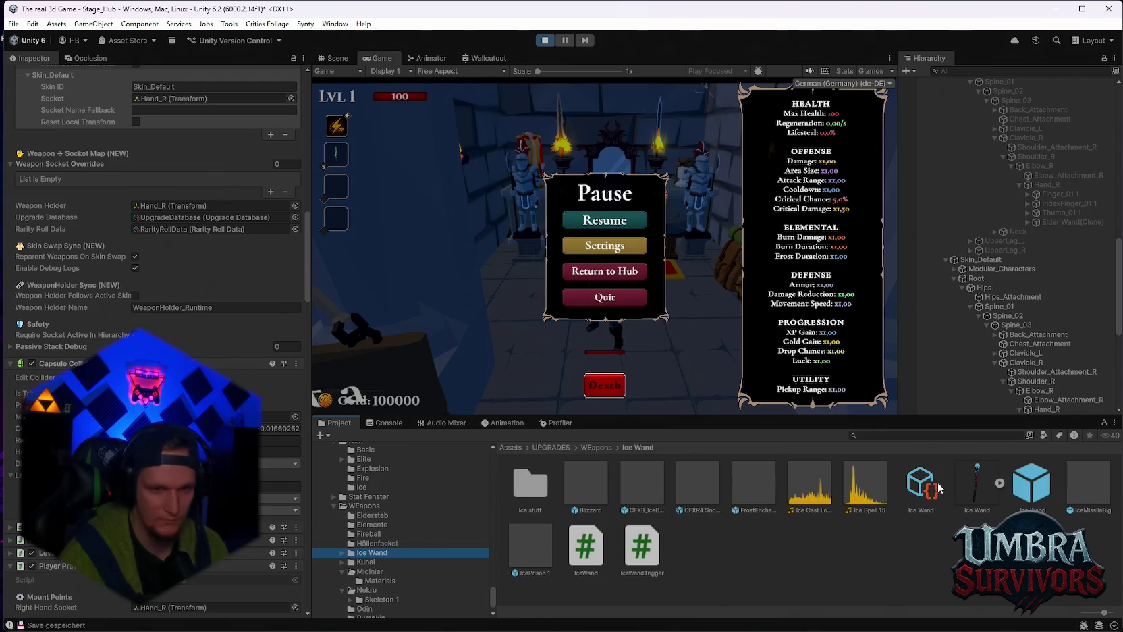
left_click(936, 486)
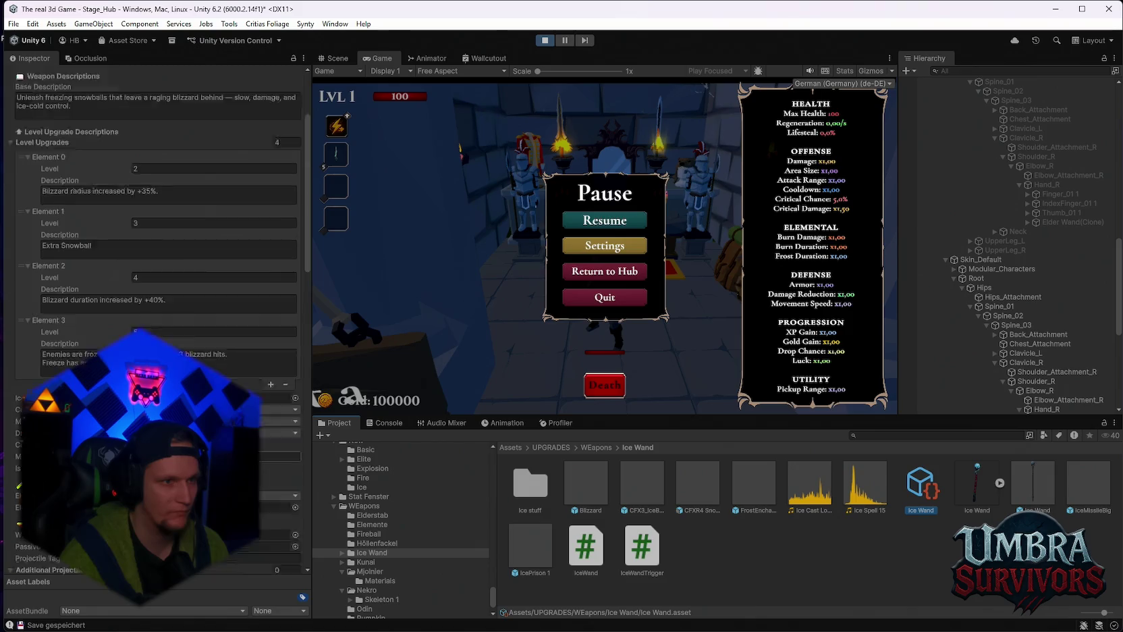
Inspect the Infernal Torch (Höllenfackel) and Elder Wand (Elderstab) Upgrade Data assets
scroll(155, 236, "up", 4)
left_click(377, 543)
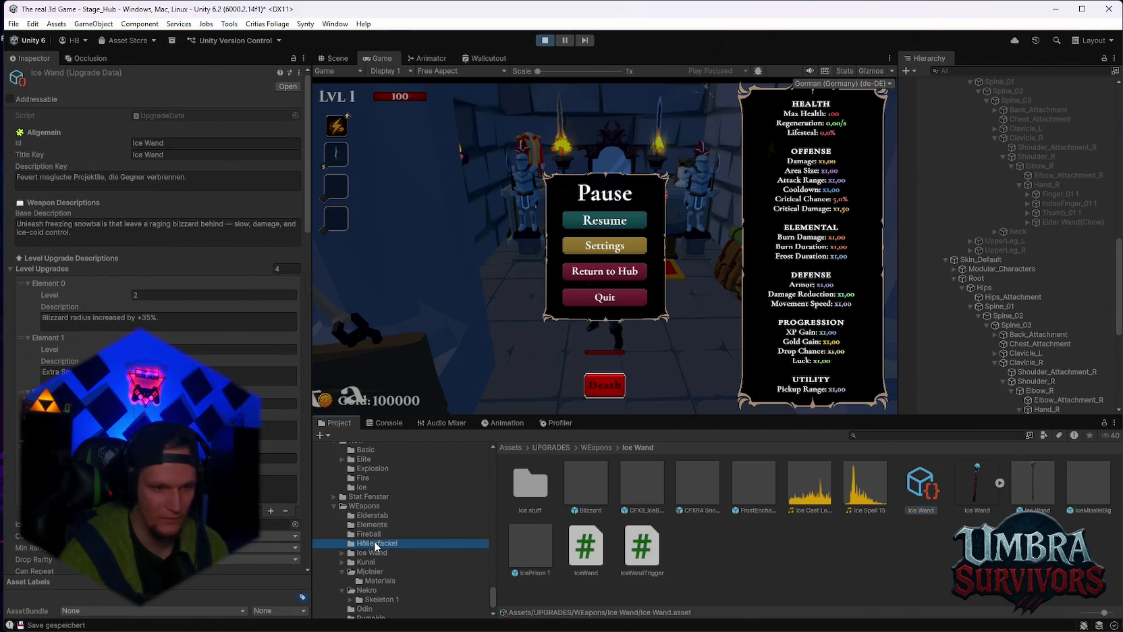
left_click(895, 498)
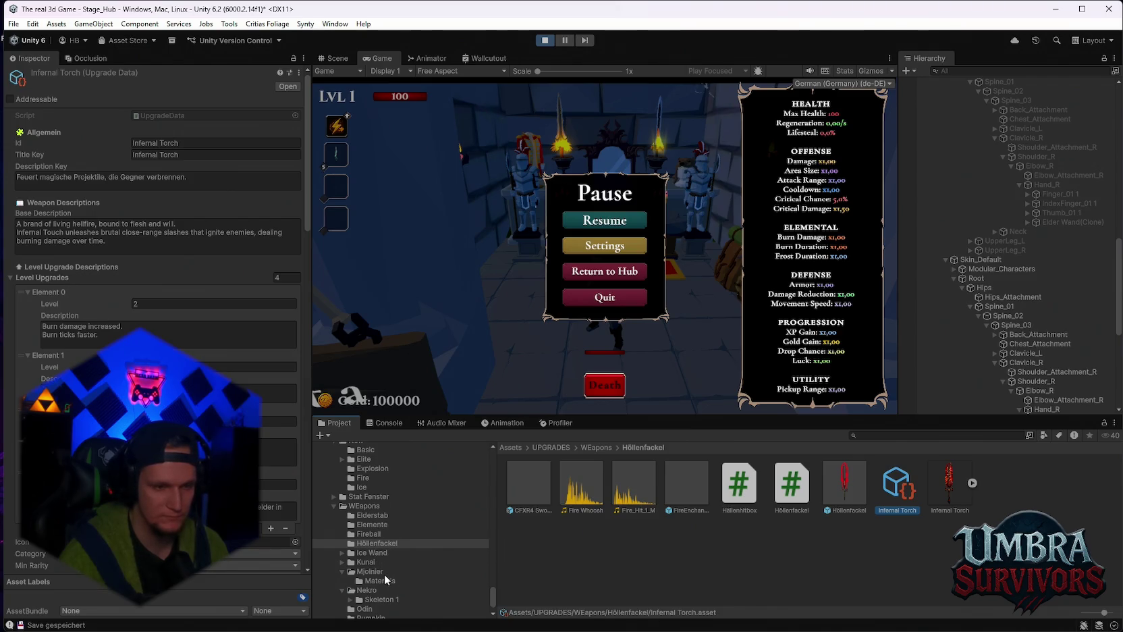
scroll(388, 572, "down", 2)
scroll(274, 469, "down", 3)
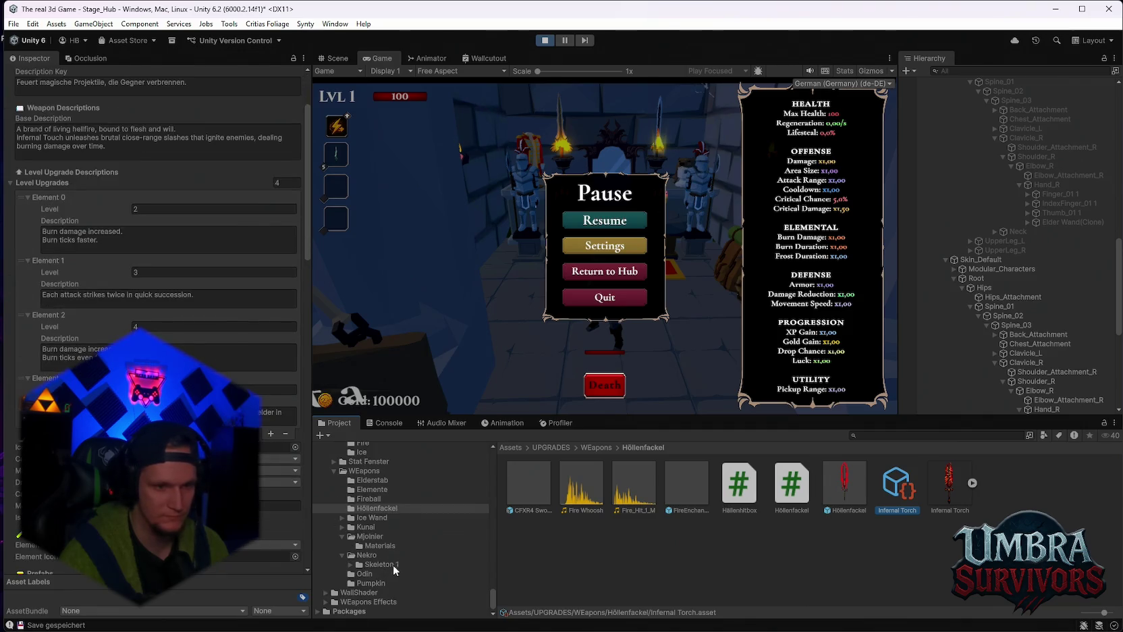
left_click(375, 480)
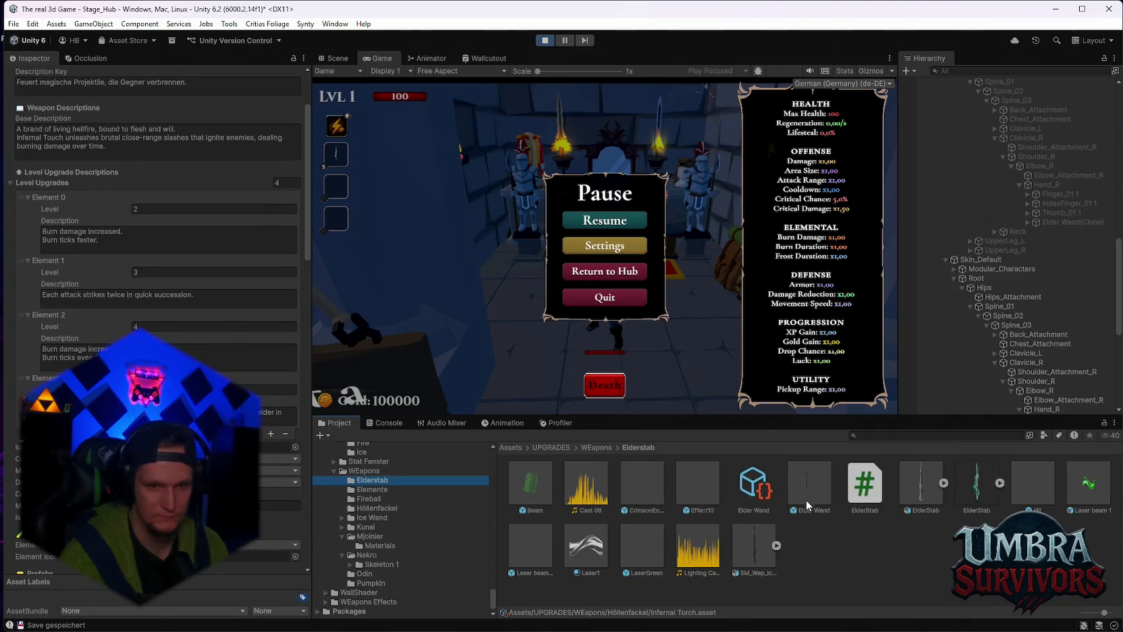
left_click(753, 482)
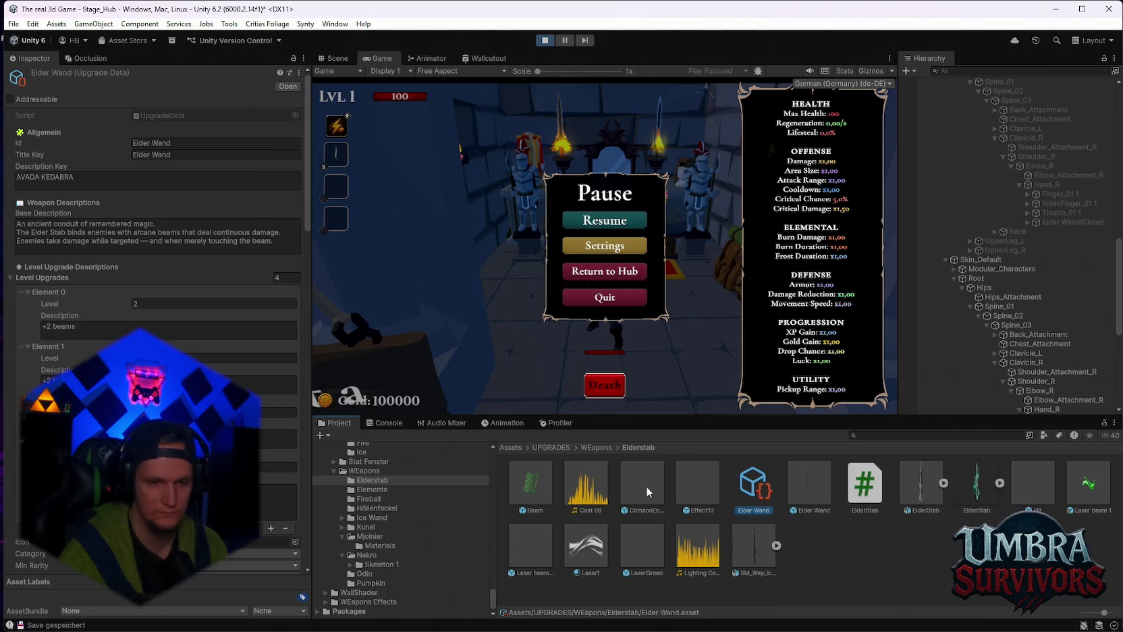
Select the Player and review its Weapon Inventory and Skin Weapon Sockets components
scroll(417, 553, "up", 10)
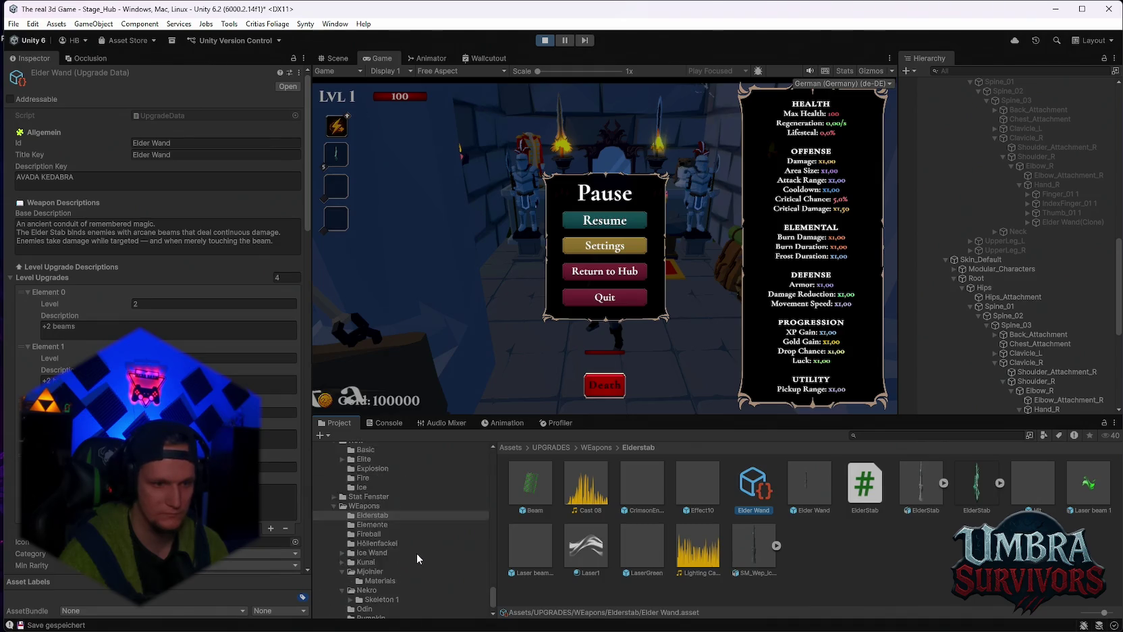
scroll(987, 306, "up", 3)
scroll(989, 305, "up", 3)
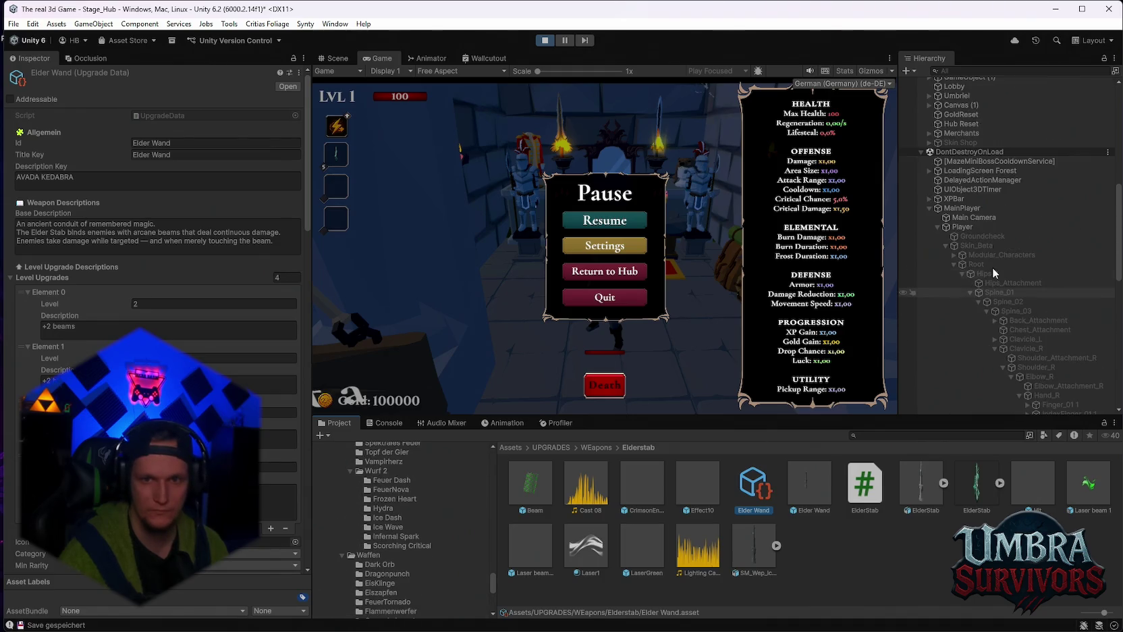
left_click(965, 227)
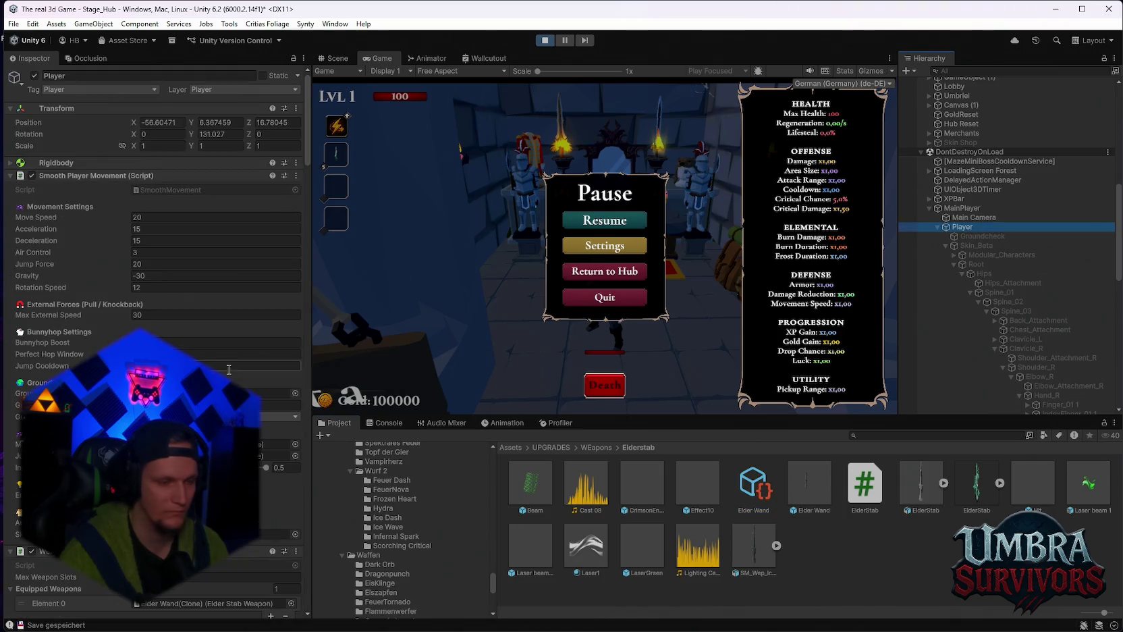
scroll(216, 365, "down", 6)
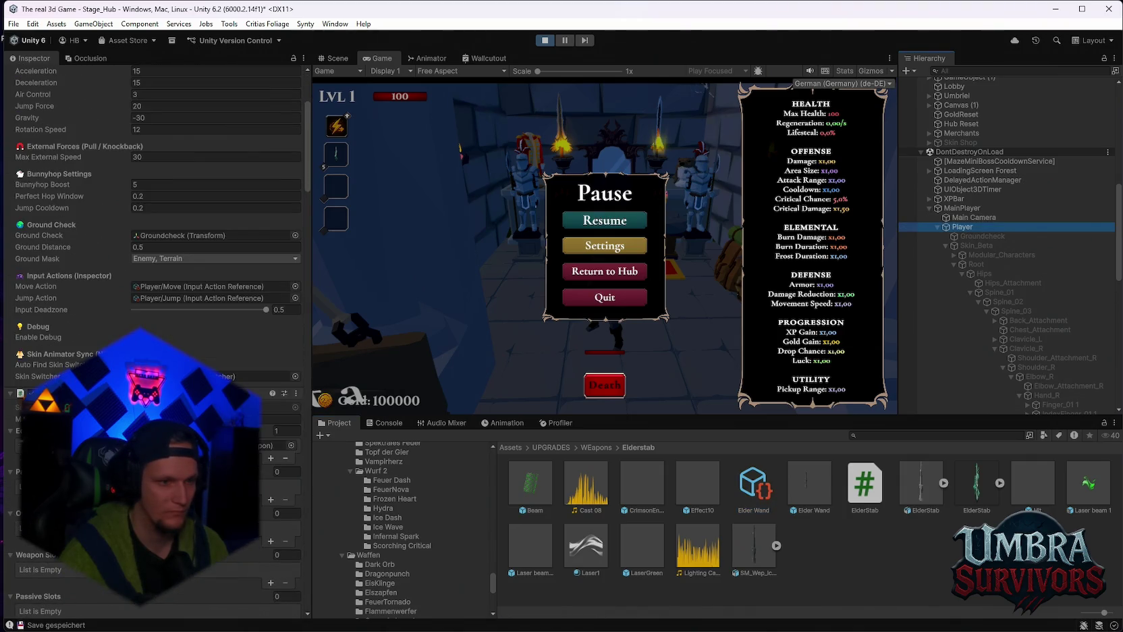
scroll(215, 365, "down", 2)
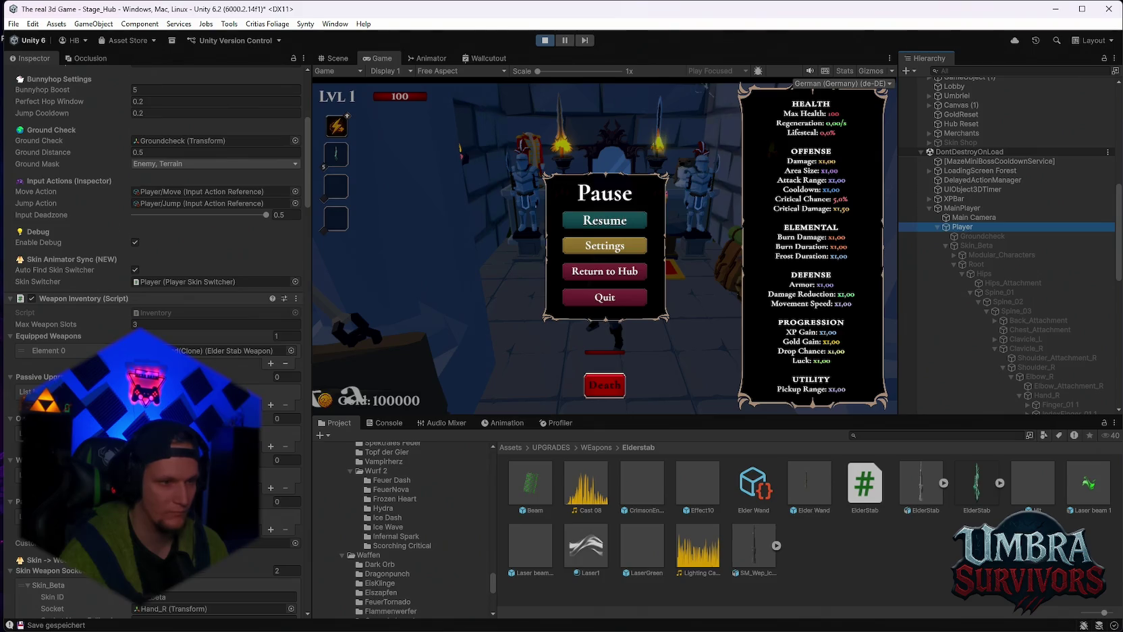
scroll(191, 344, "down", 1)
Locate the equipped Elder Wand clone under Hand_R, then resume the paused game
left_click(184, 315)
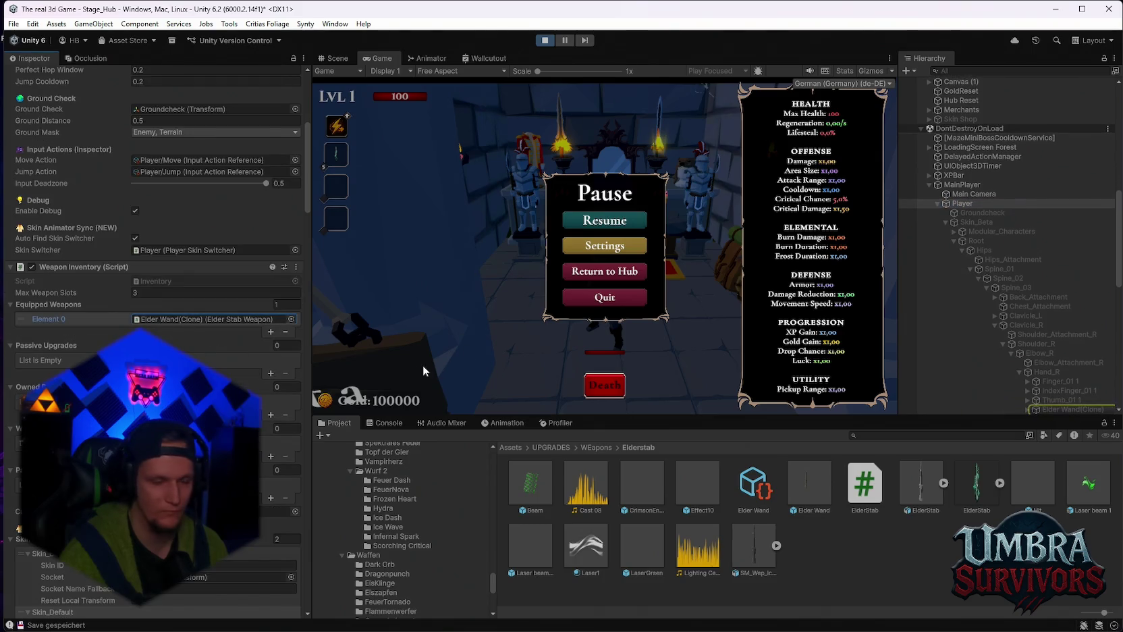
scroll(196, 355, "down", 7)
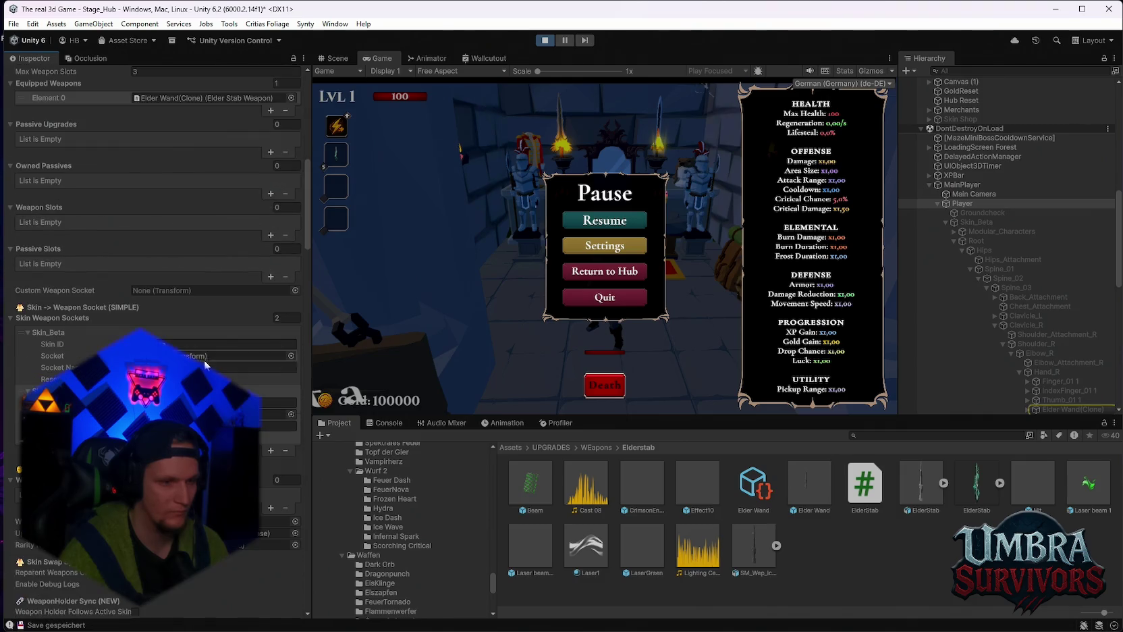
scroll(205, 364, "down", 1)
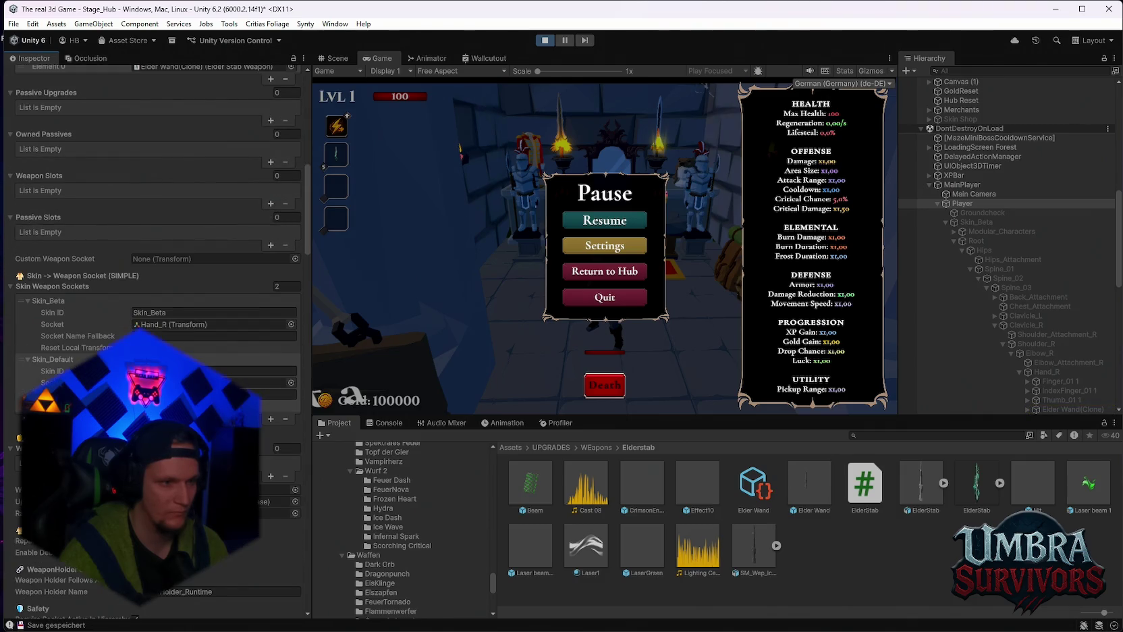
left_click(605, 220)
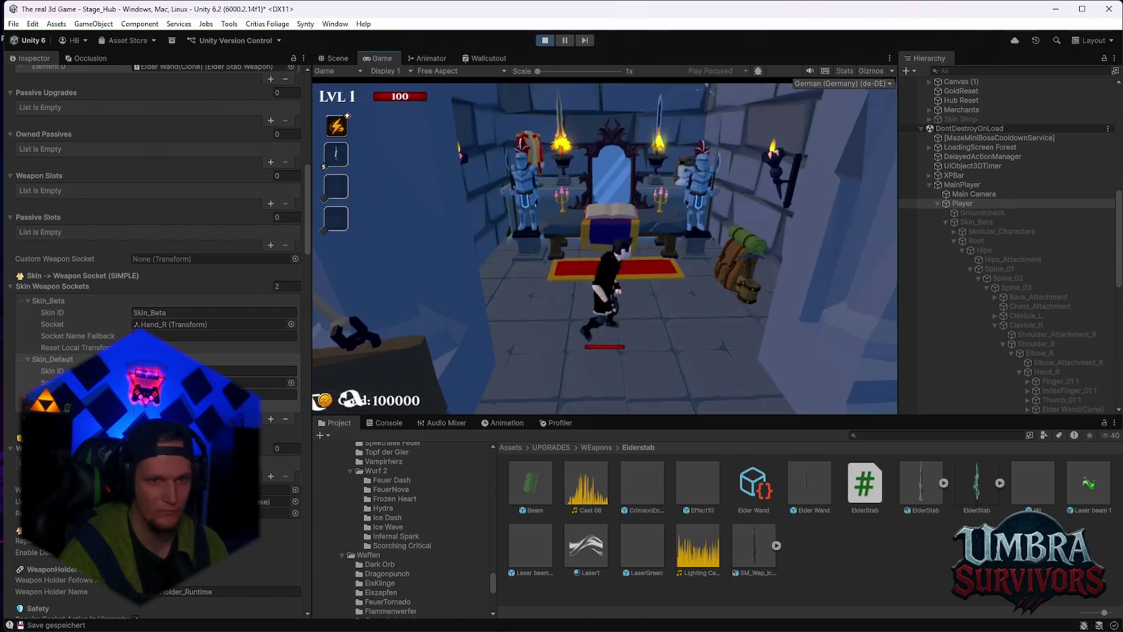
Swap the equipped weapon from Mjolnier to the Ice Wand in the upgrade book
key("e")
left_click(517, 166)
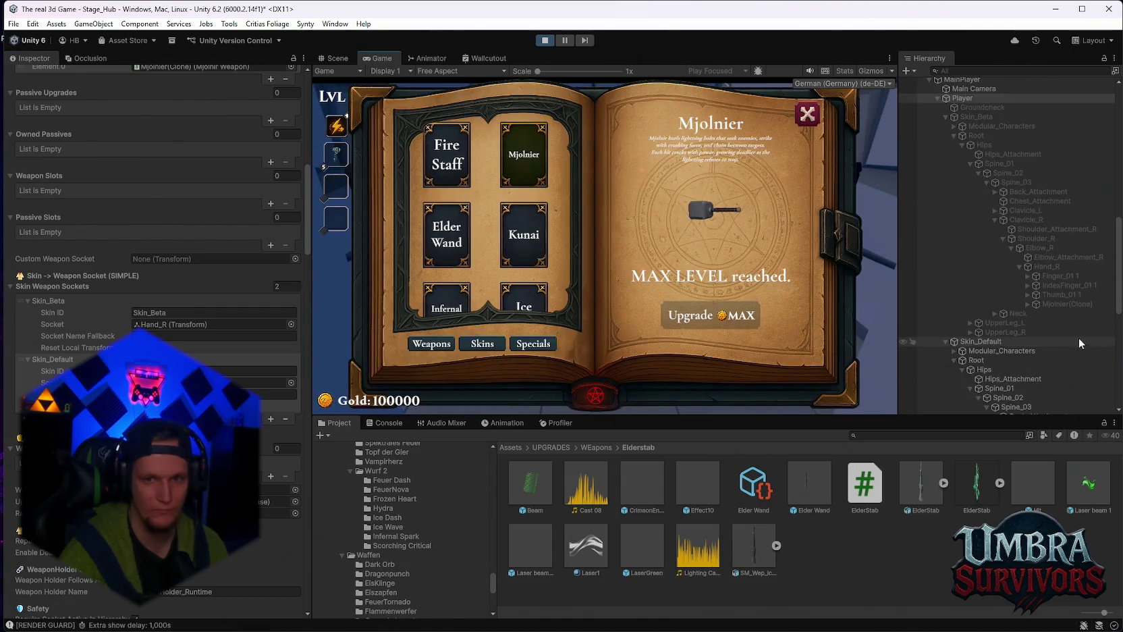
left_click(528, 298)
scroll(996, 265, "down", 5)
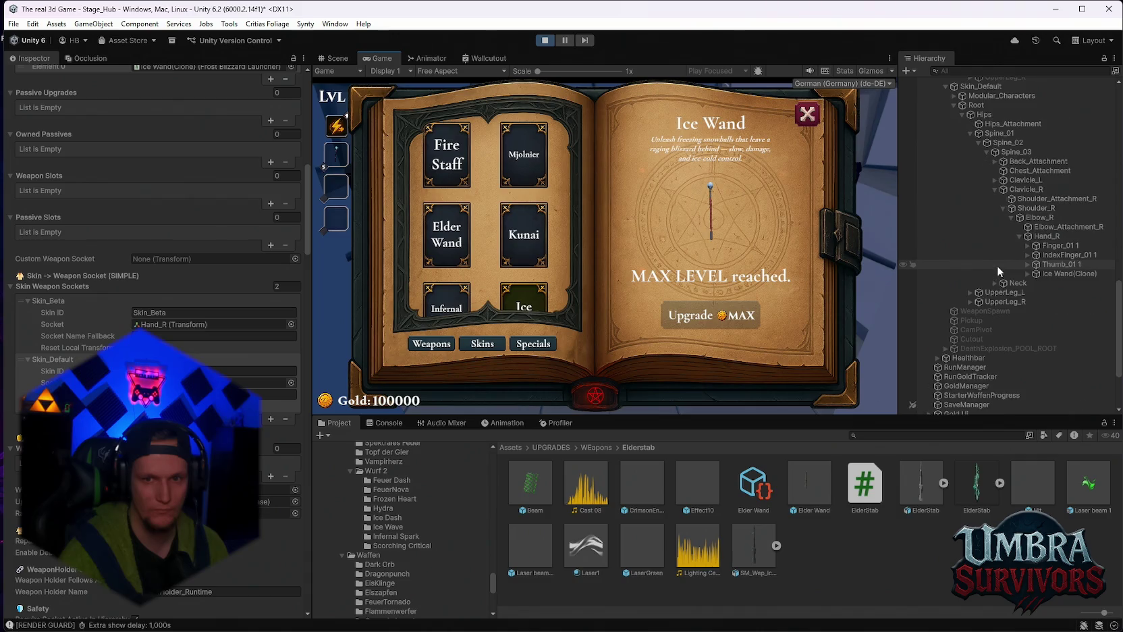
left_click(803, 114)
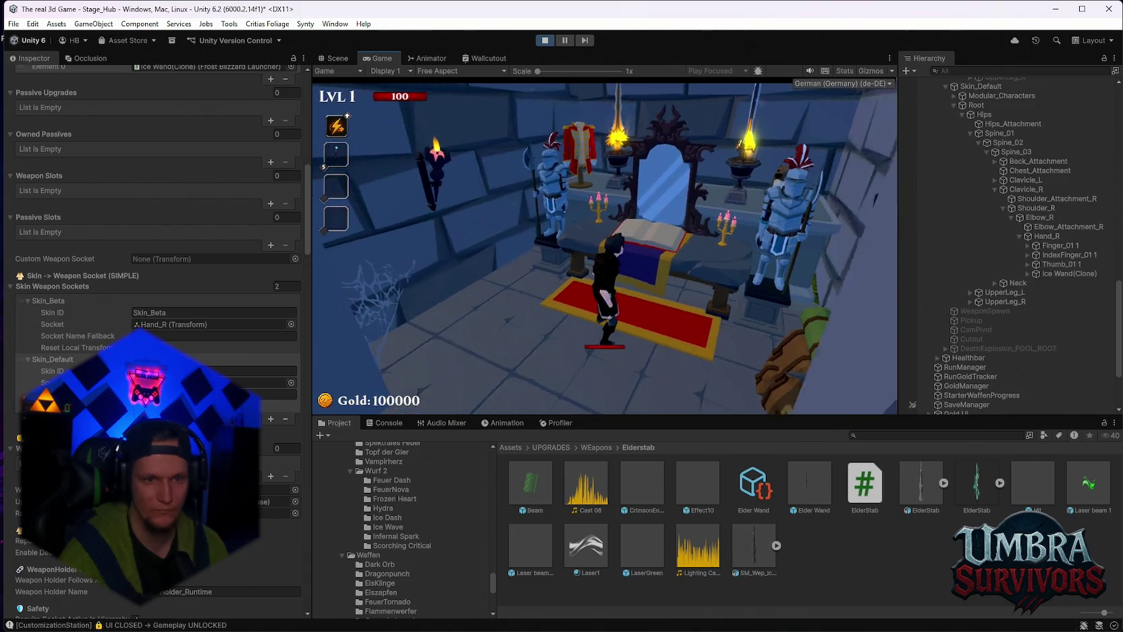
key("Escape")
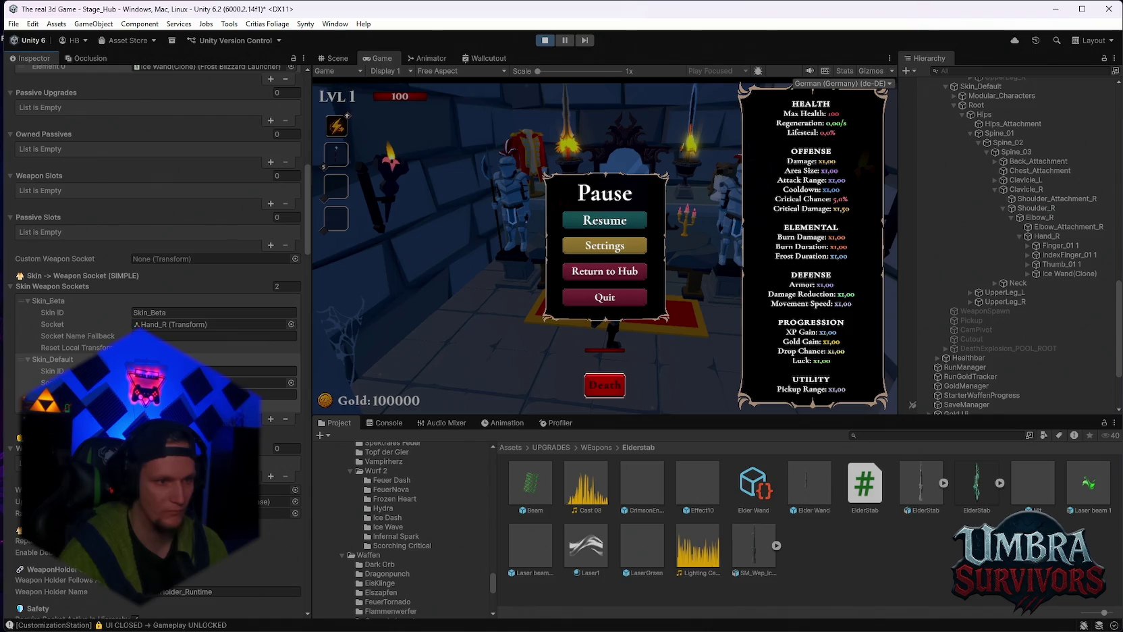
left_click(598, 222)
left_click(540, 300)
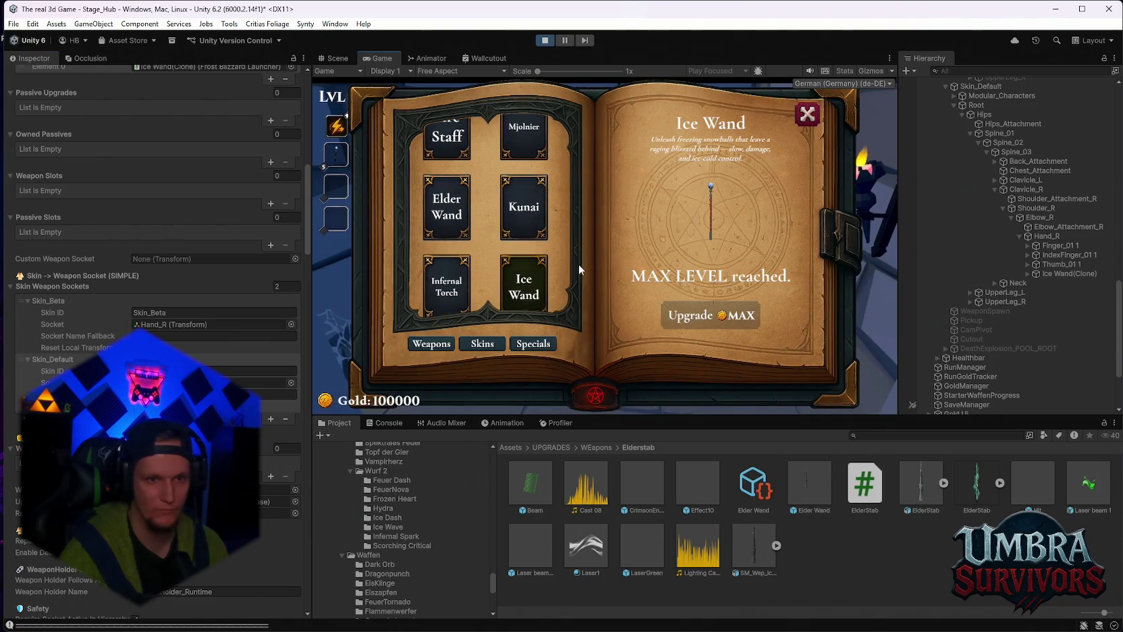
left_click(807, 115)
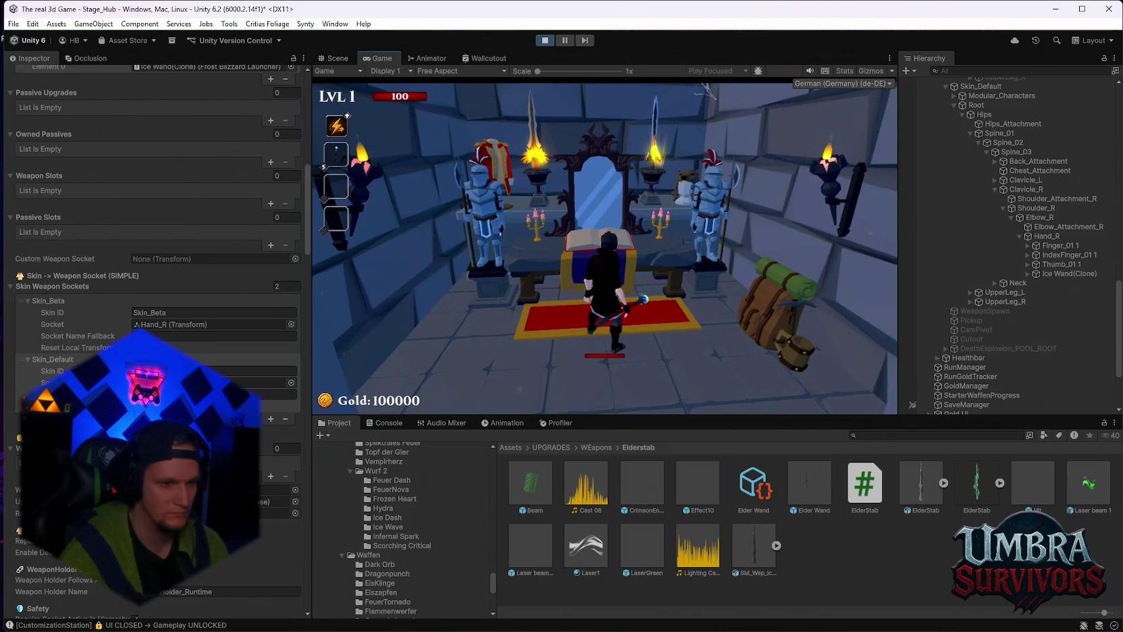
Pause the game and ping the Hand_R bone referenced by the Right Hand mount
key("Escape")
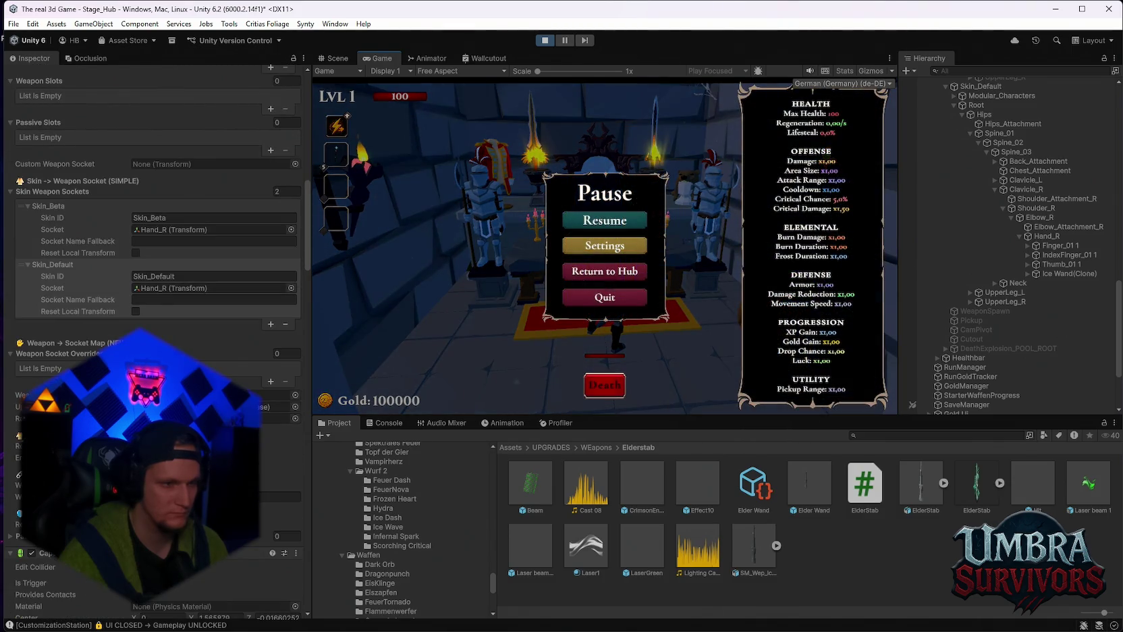
scroll(155, 202, "down", 10)
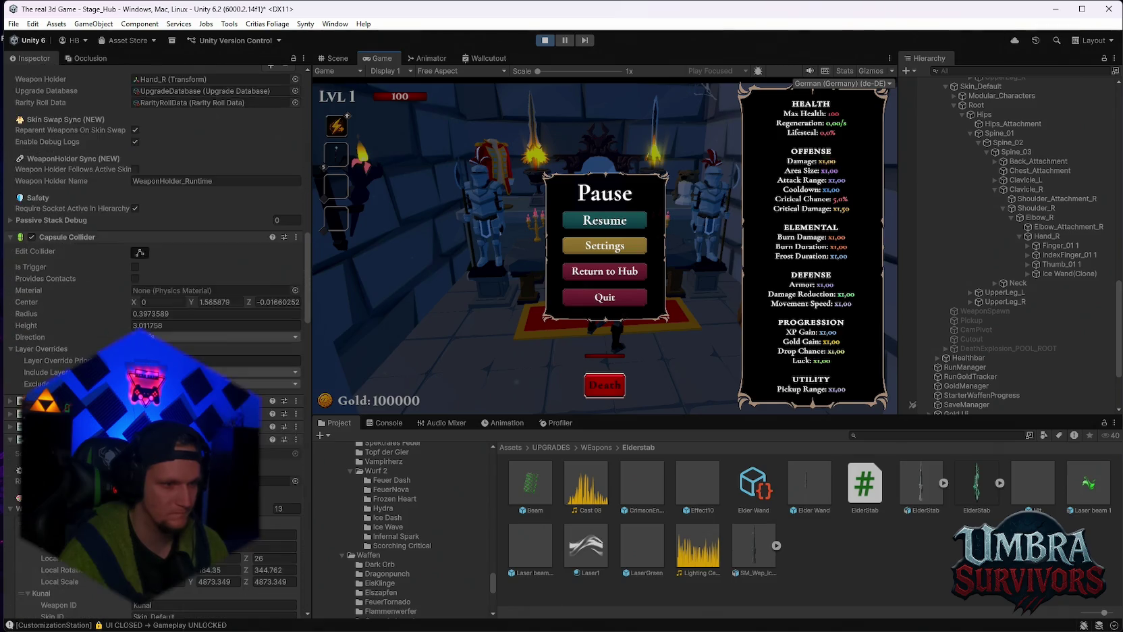
left_click(277, 387)
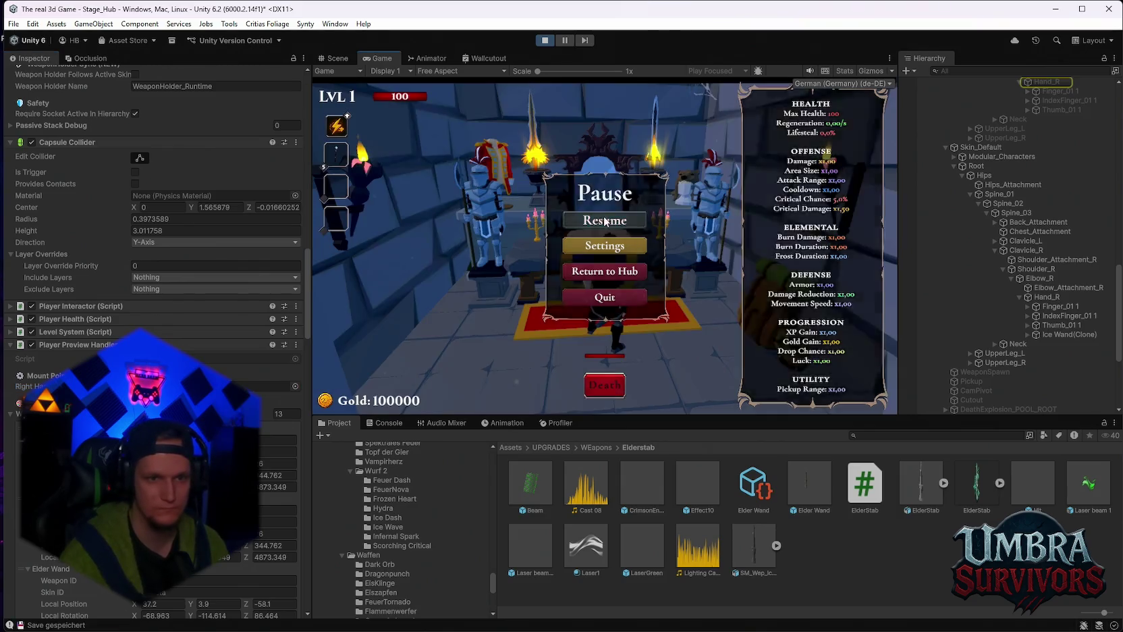
left_click(540, 226)
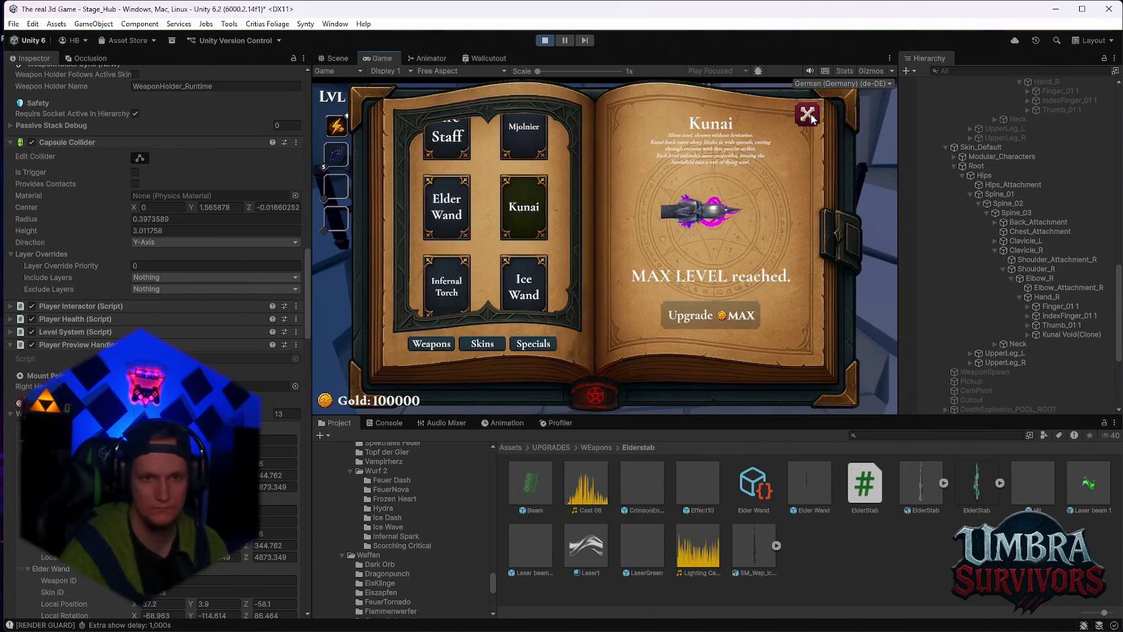
At the weapon altar, equip the Fire Staff, Kunai and Ice Wand in turn
key("Escape")
key("w")
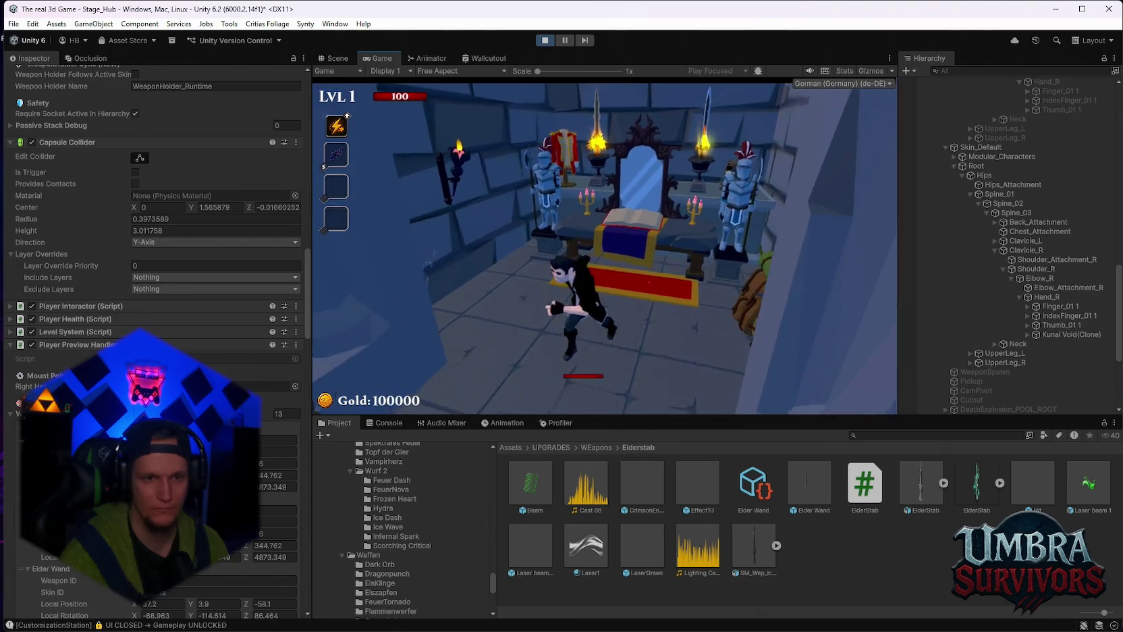
key("e")
left_click(473, 158)
key("Escape")
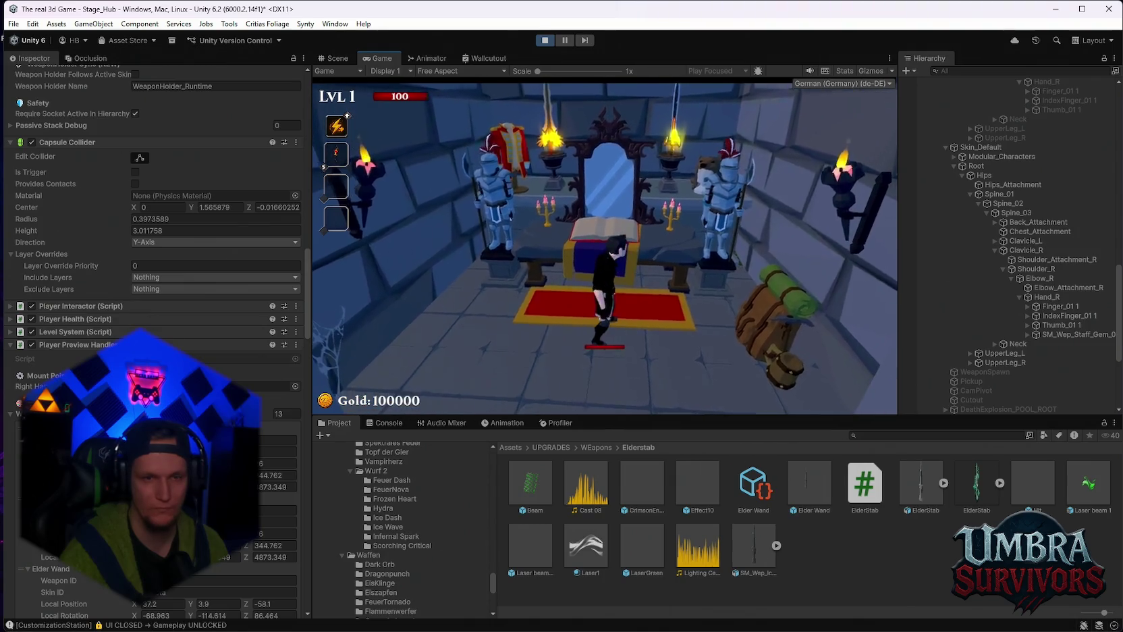
key("e")
left_click(524, 207)
key("Escape")
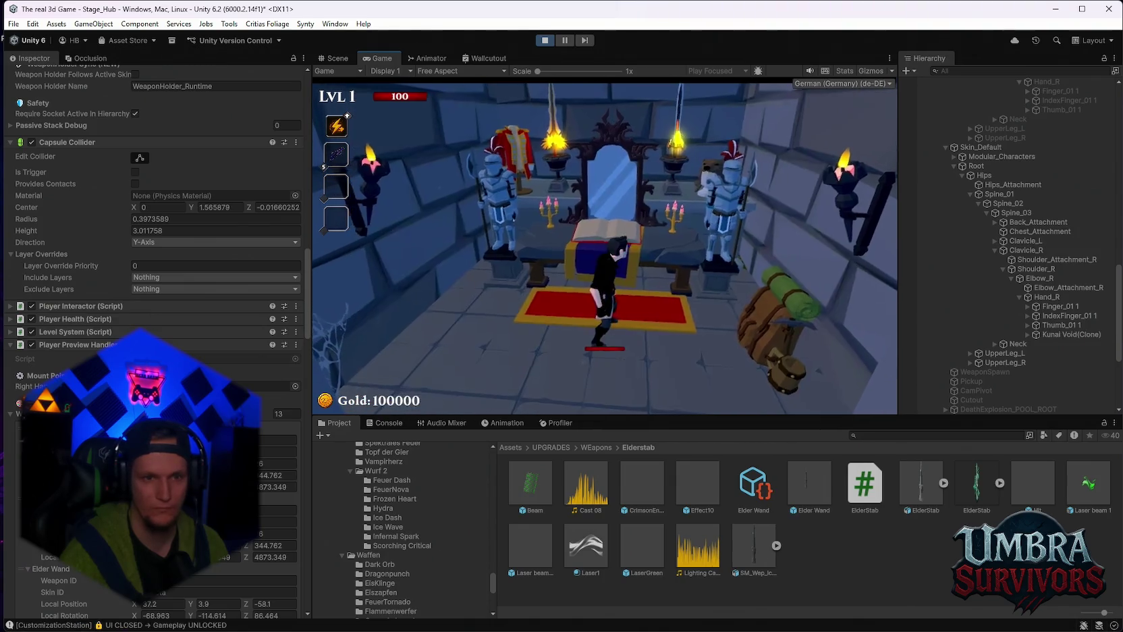
key("e")
left_click(536, 303)
left_click(807, 115)
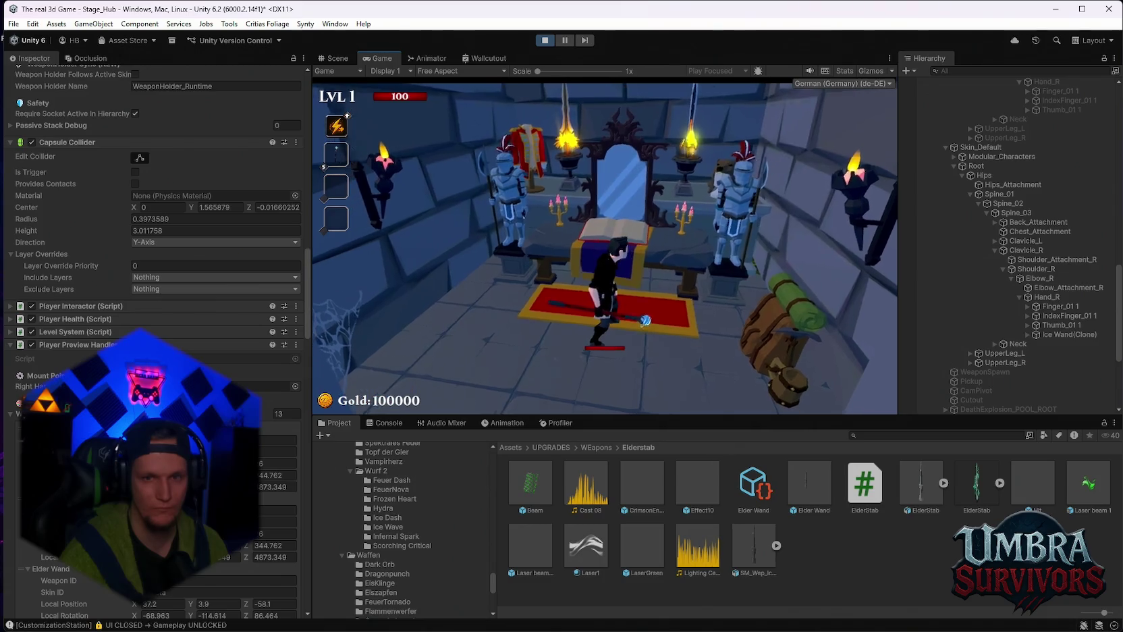
Equip the Infernal Torch, then the Mjolnier hammer, from the weapon book
key("e")
left_click(446, 286)
left_click(808, 121)
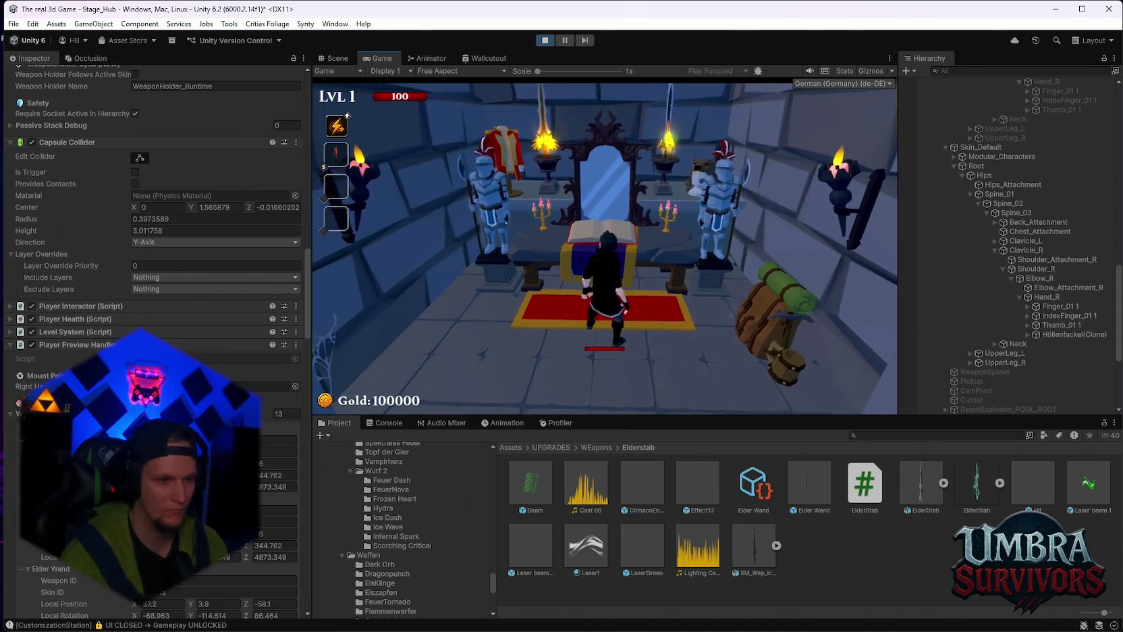
key("e")
left_click(530, 135)
left_click(806, 115)
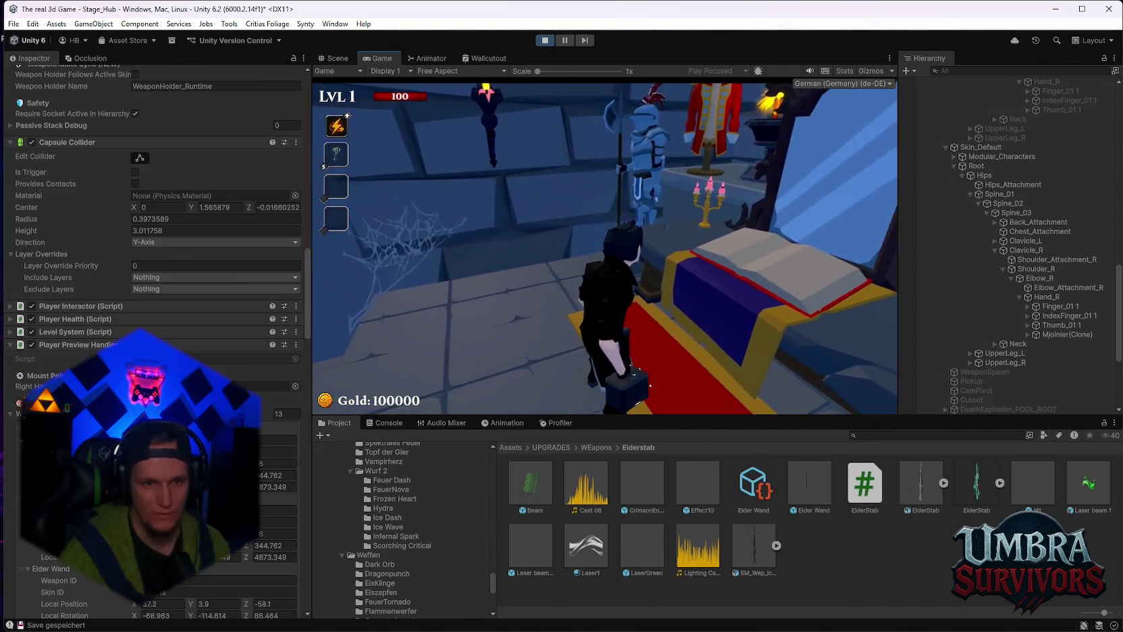
Change the character to the Beta skin from the book's skins list
key("e")
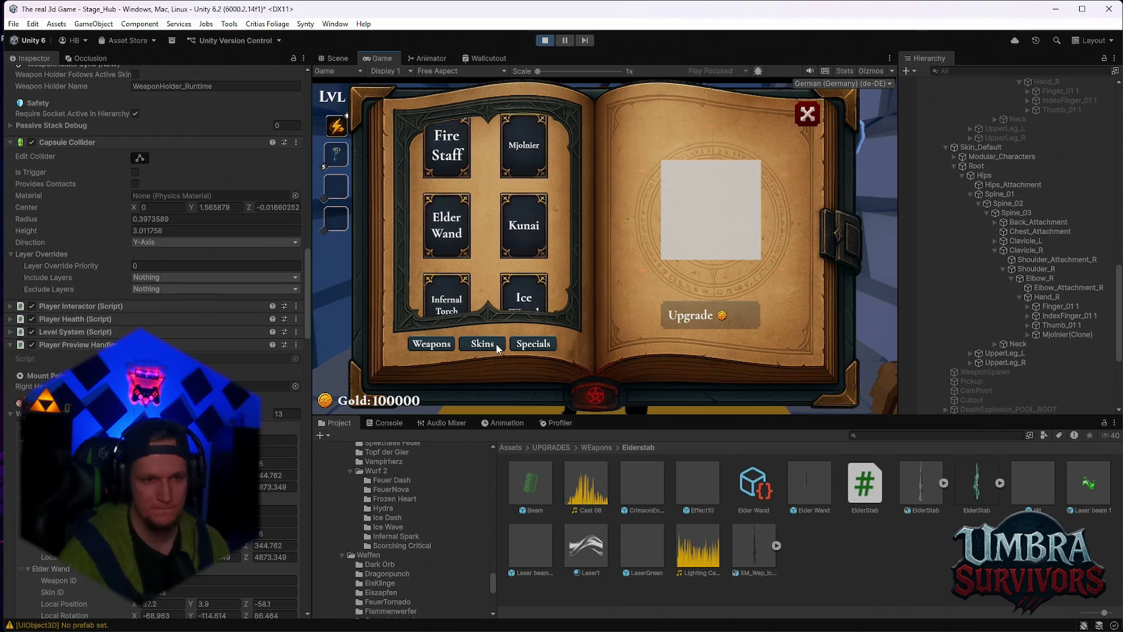
left_click(496, 343)
left_click(542, 153)
left_click(808, 123)
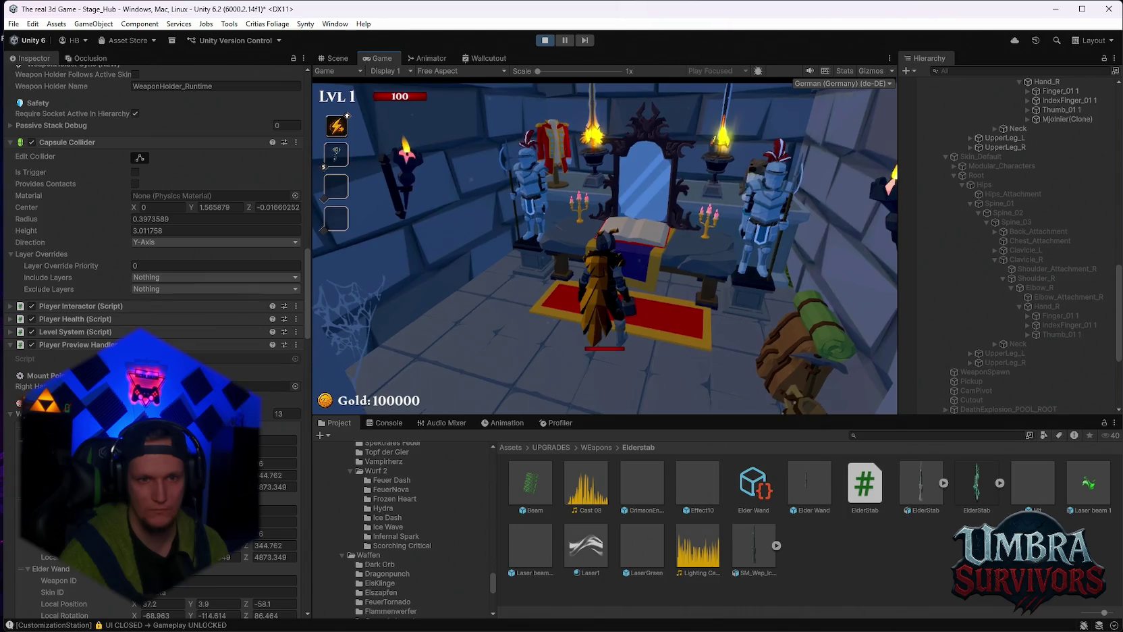
On the Beta skin, equip the Fire Staff and then the Ice Wand
key("e")
left_click(428, 346)
left_click(456, 152)
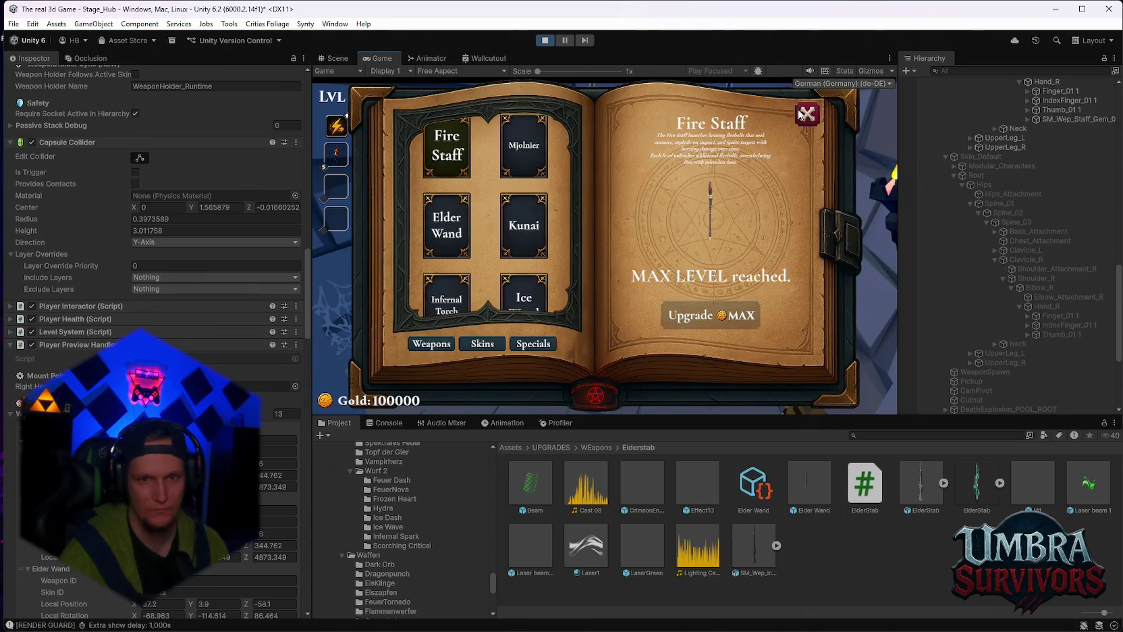
left_click(808, 113)
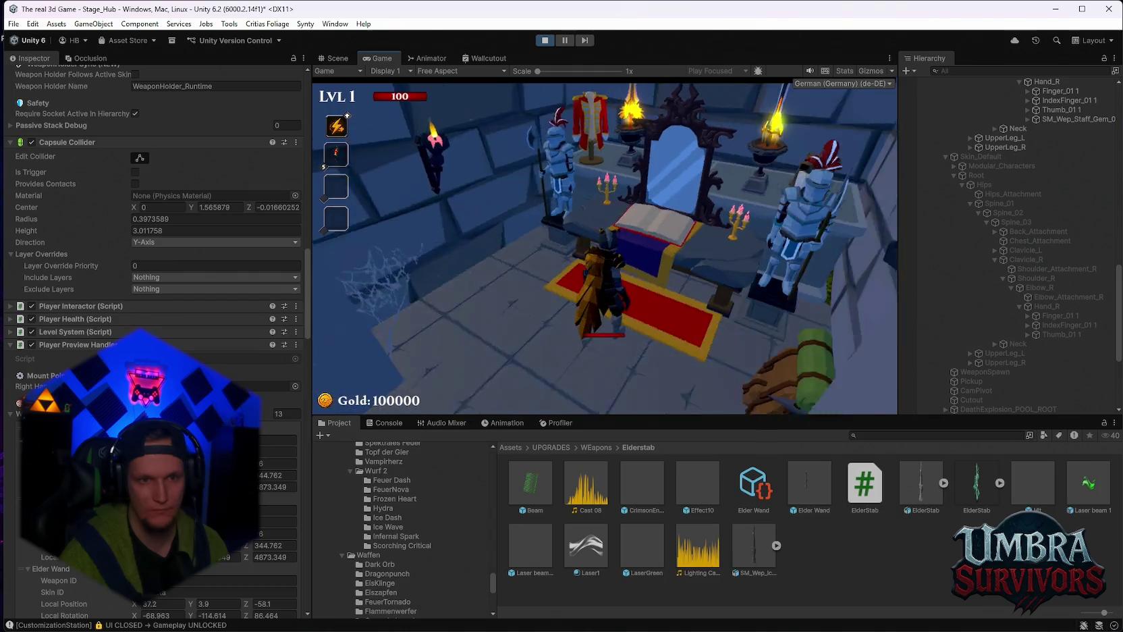
key("e")
left_click(807, 114)
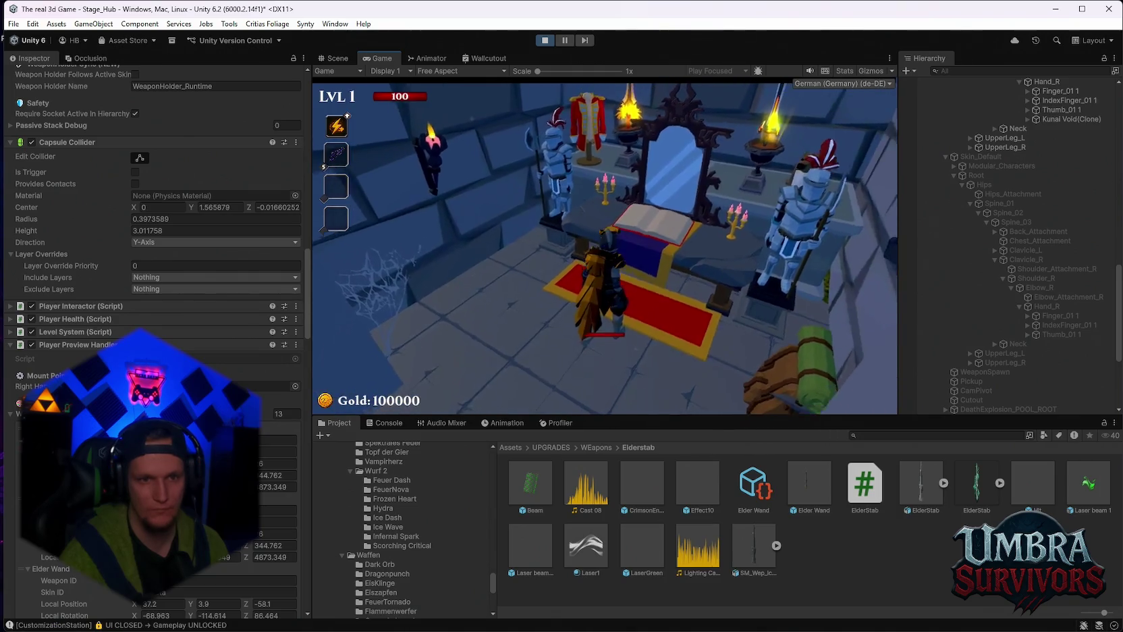
key("e")
left_click(524, 296)
left_click(816, 115)
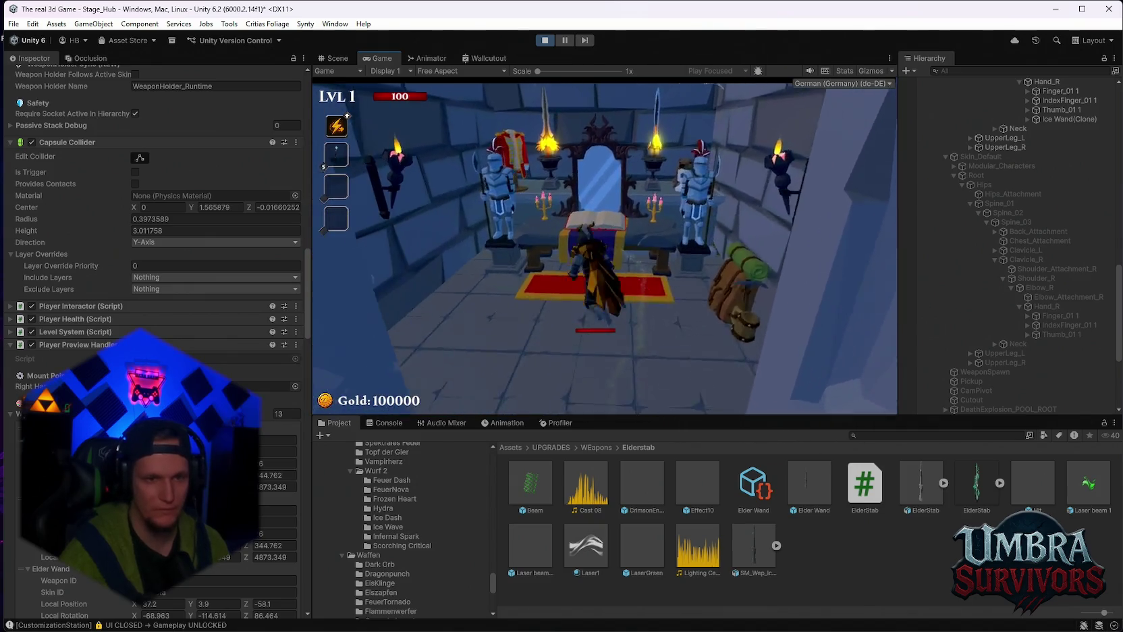
Equip the Mjolnier hammer on the Beta skin, then finish with the Elder Wand
key("e")
left_click(523, 154)
left_click(807, 113)
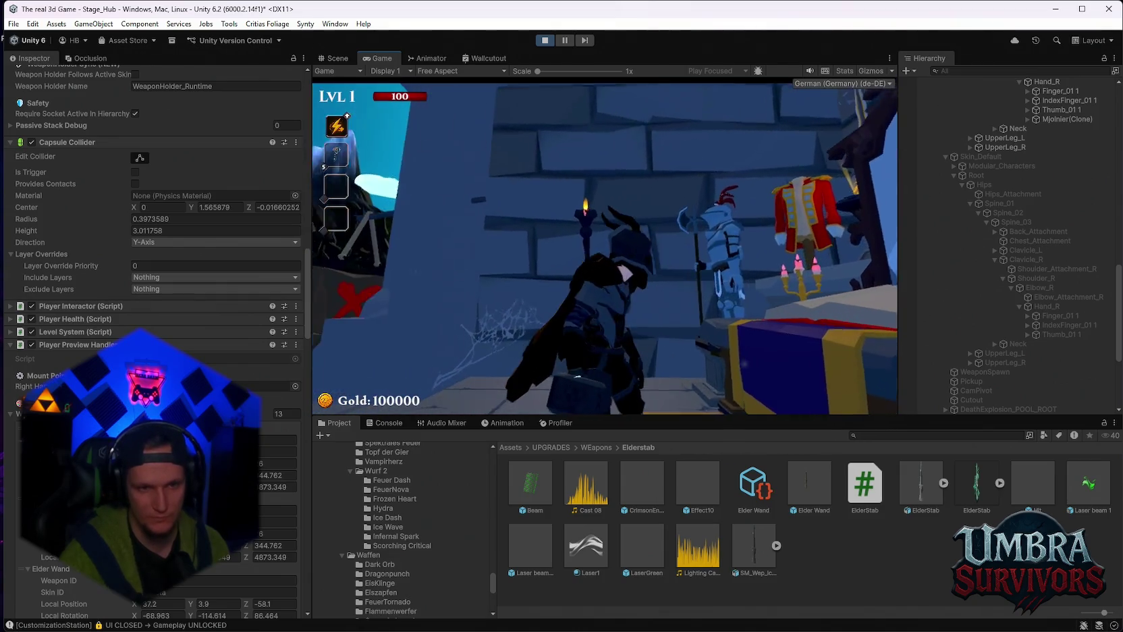
key("e")
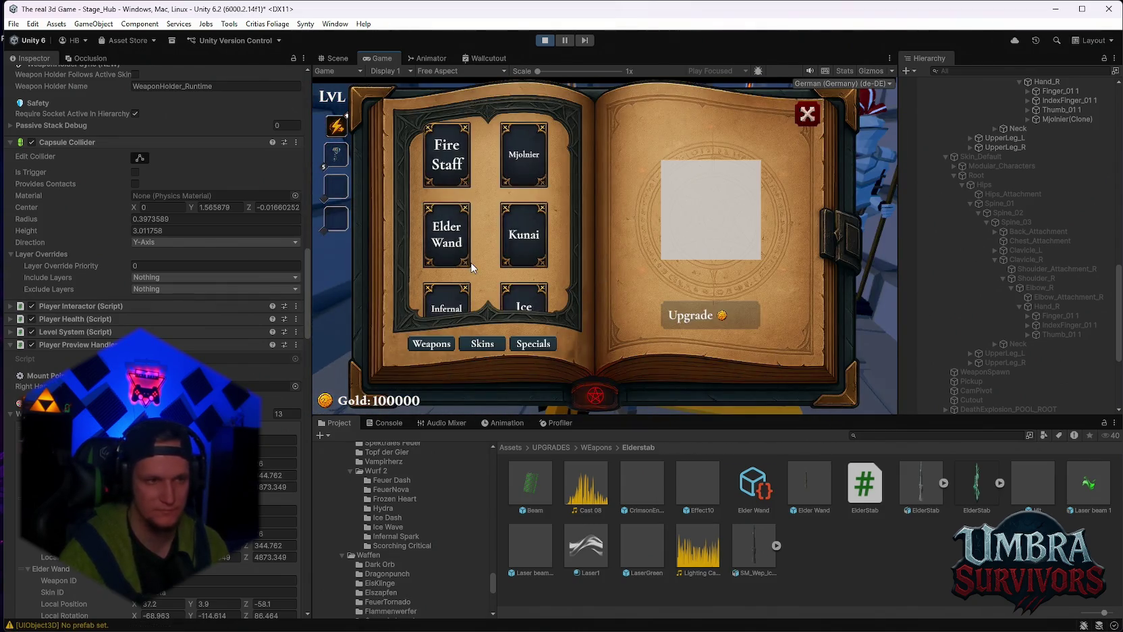
left_click(467, 262)
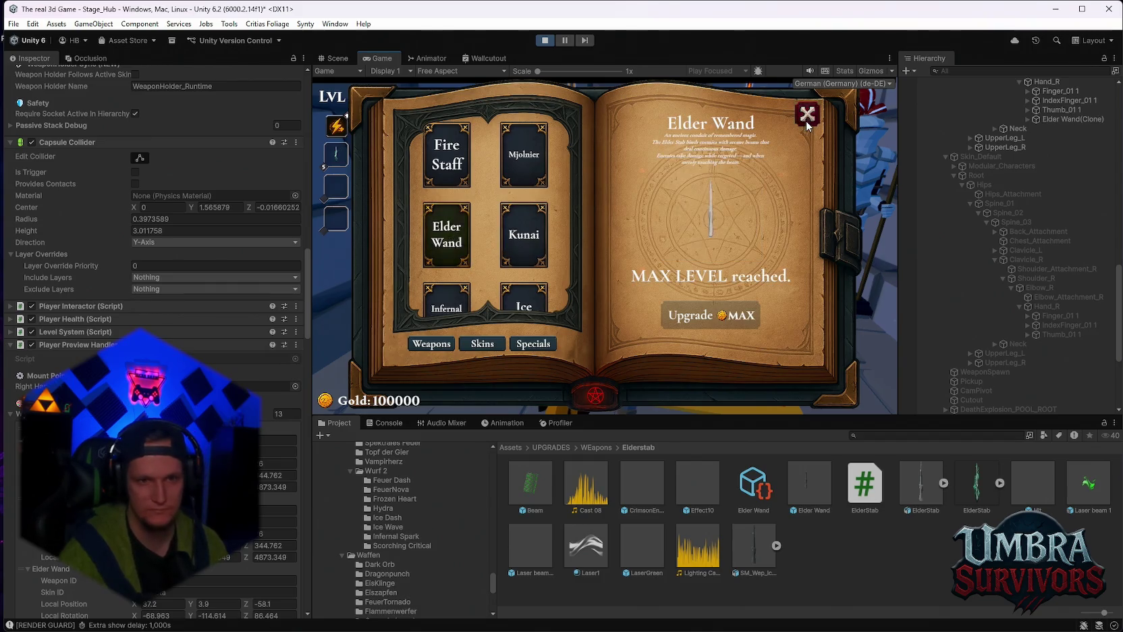
Run through the graveyard to the Get a Weapon shrine and equip the Kunai
key("Escape")
key("s")
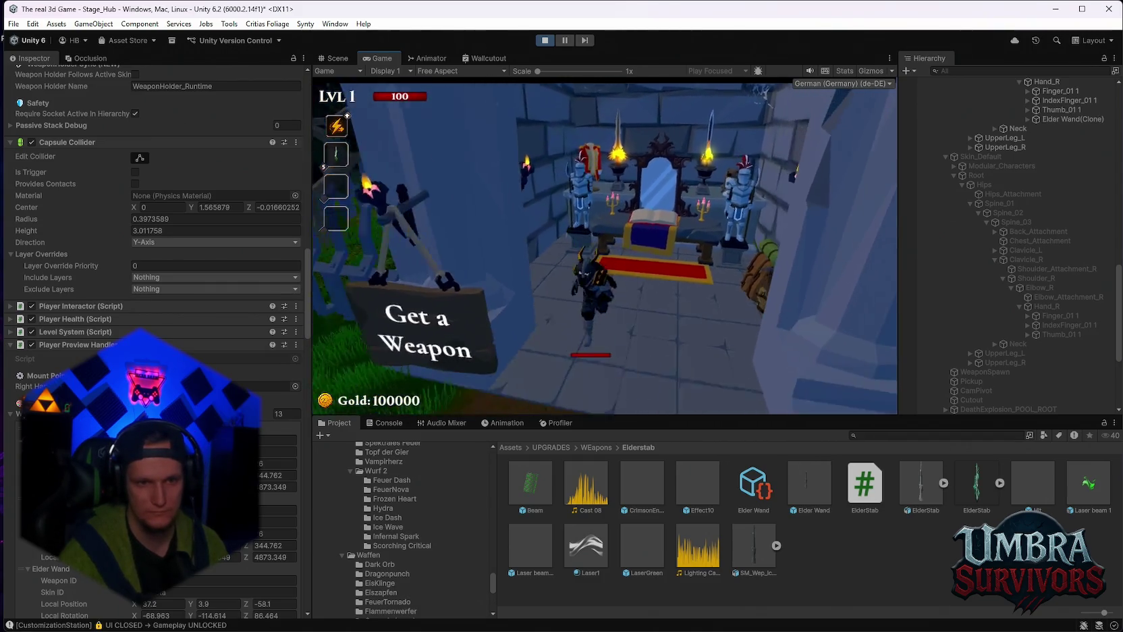
key("space")
key("space")
key("w")
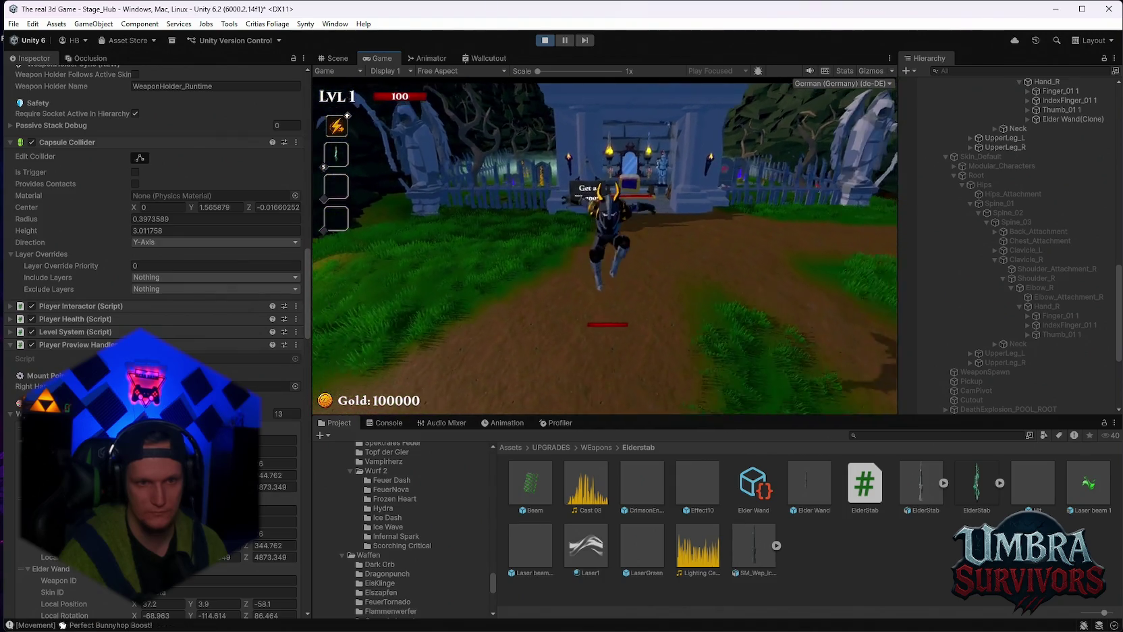
key("w")
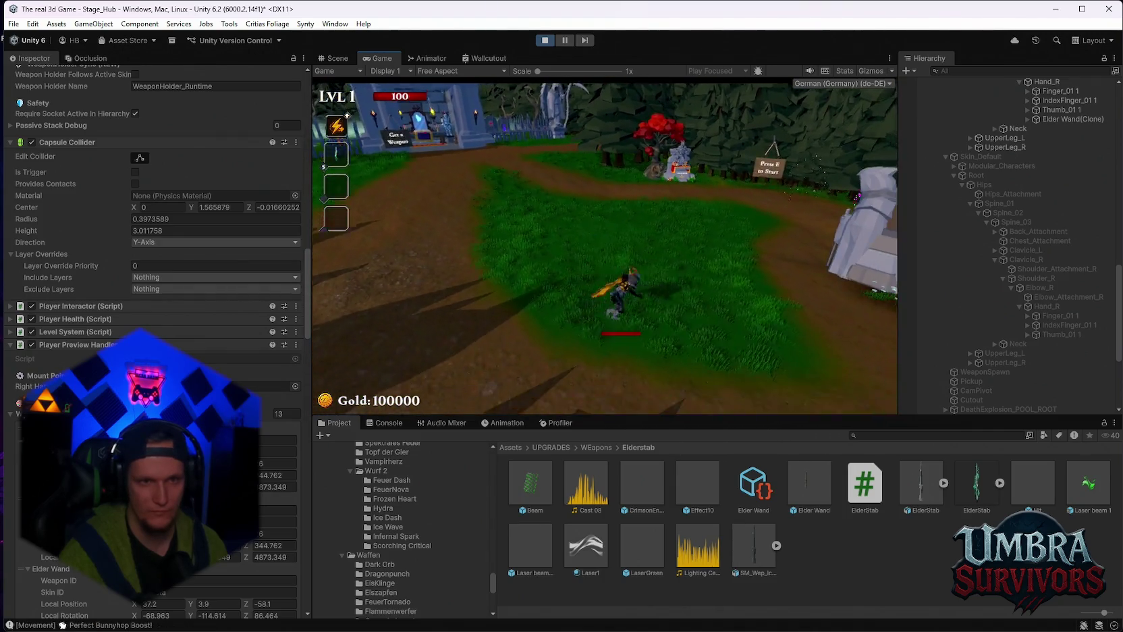
key("w")
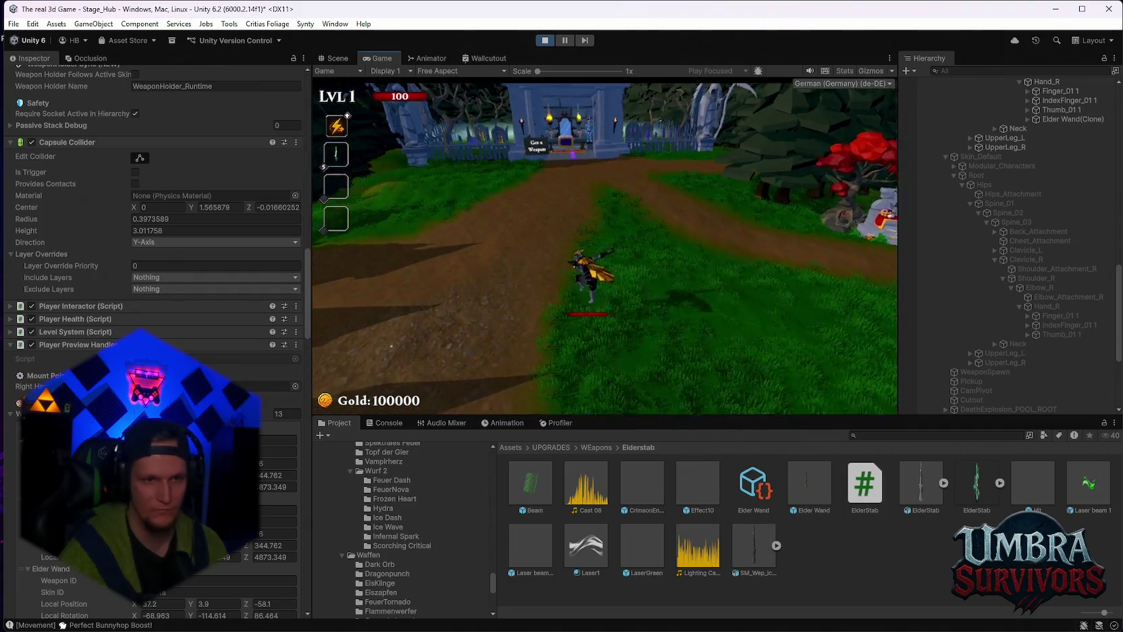
key("w")
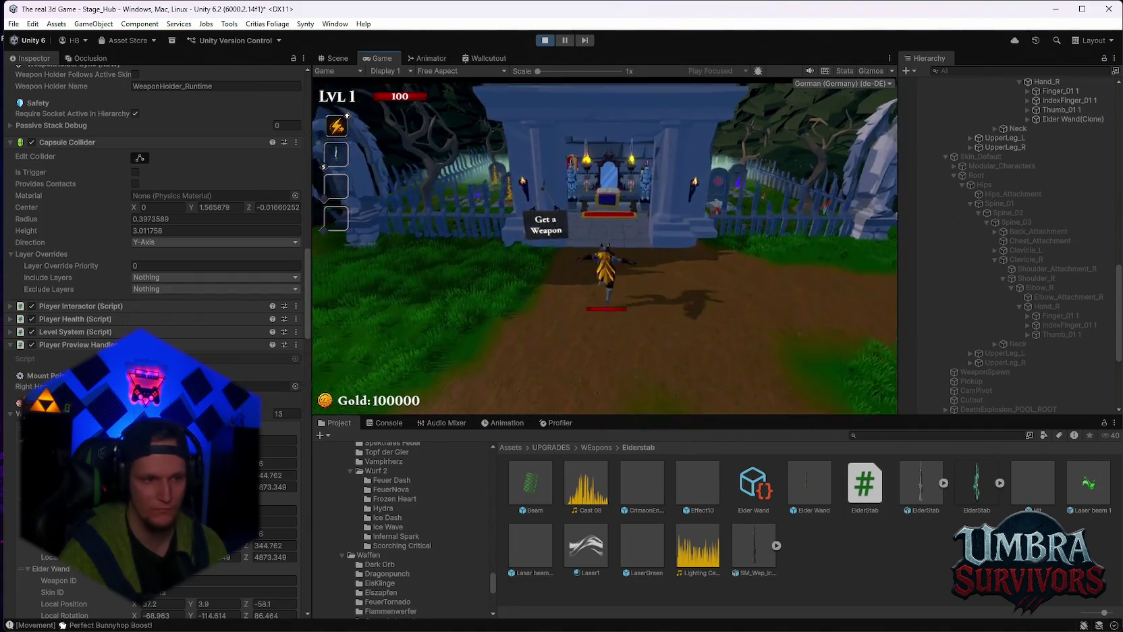
key("e")
left_click(522, 238)
left_click(807, 113)
Walk out of the shrine and back in, then open the book's Skins page
key("s")
key("s")
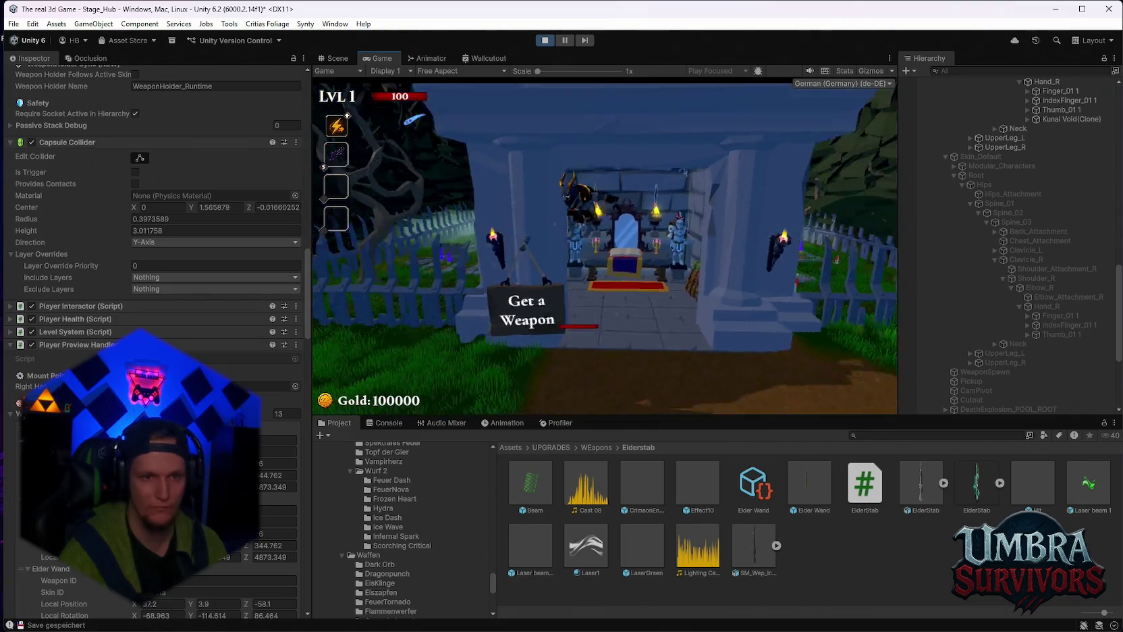
key("space")
key("s")
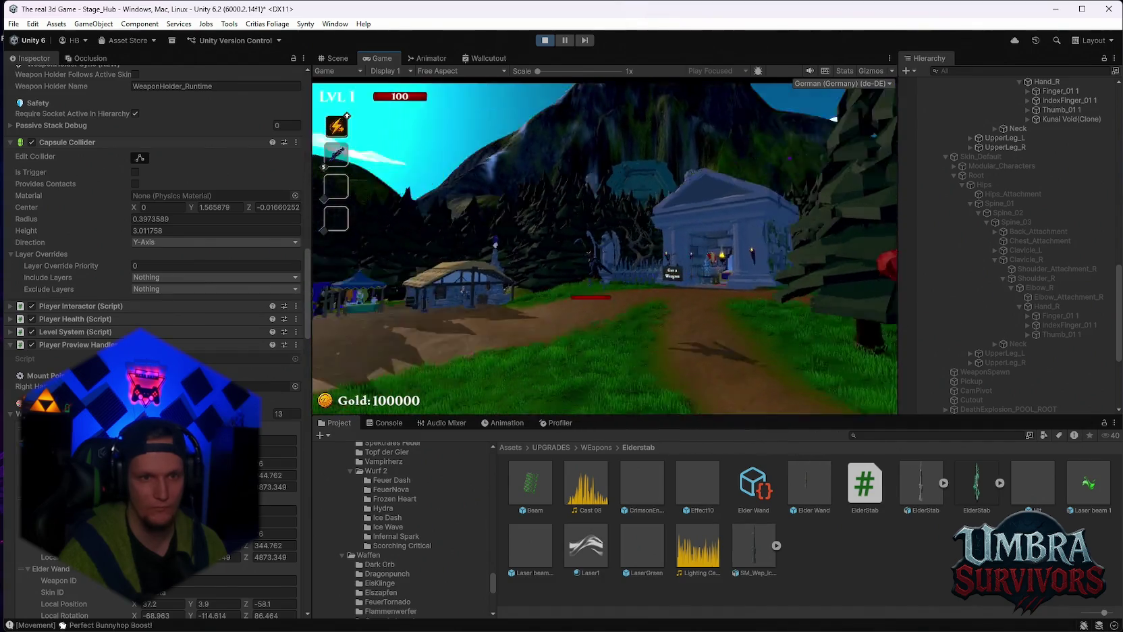
key("w")
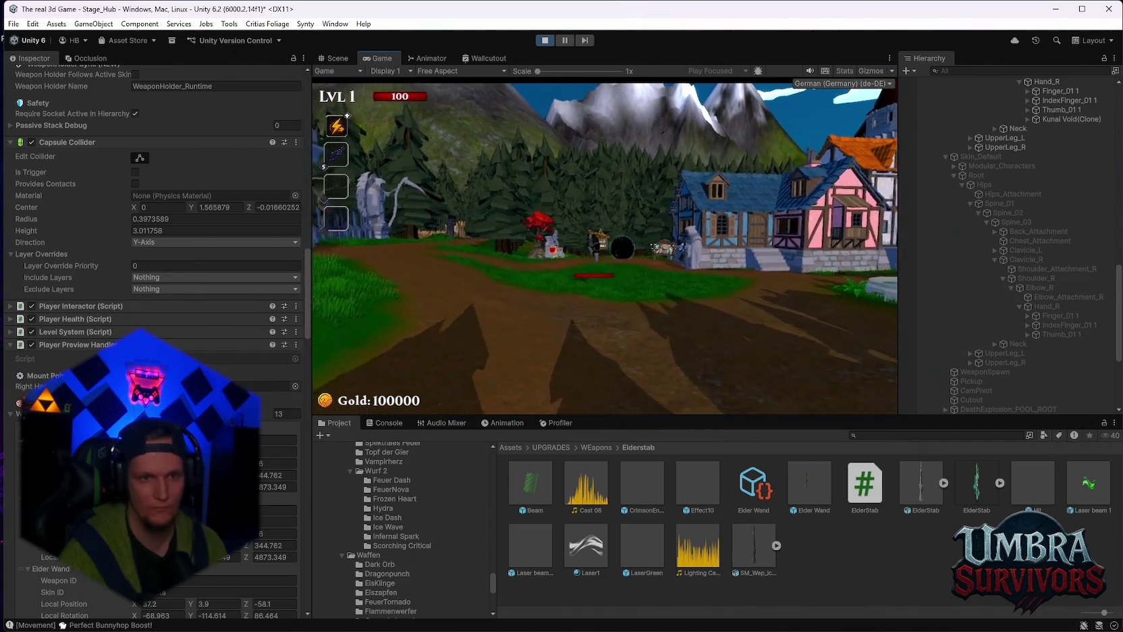
key("w")
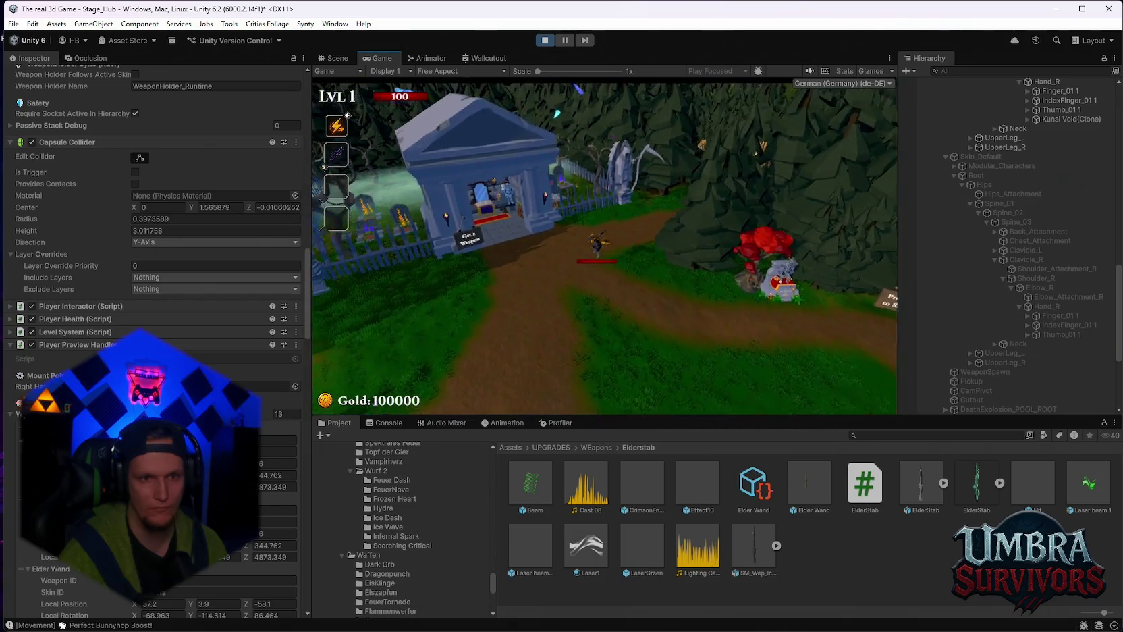
key("w")
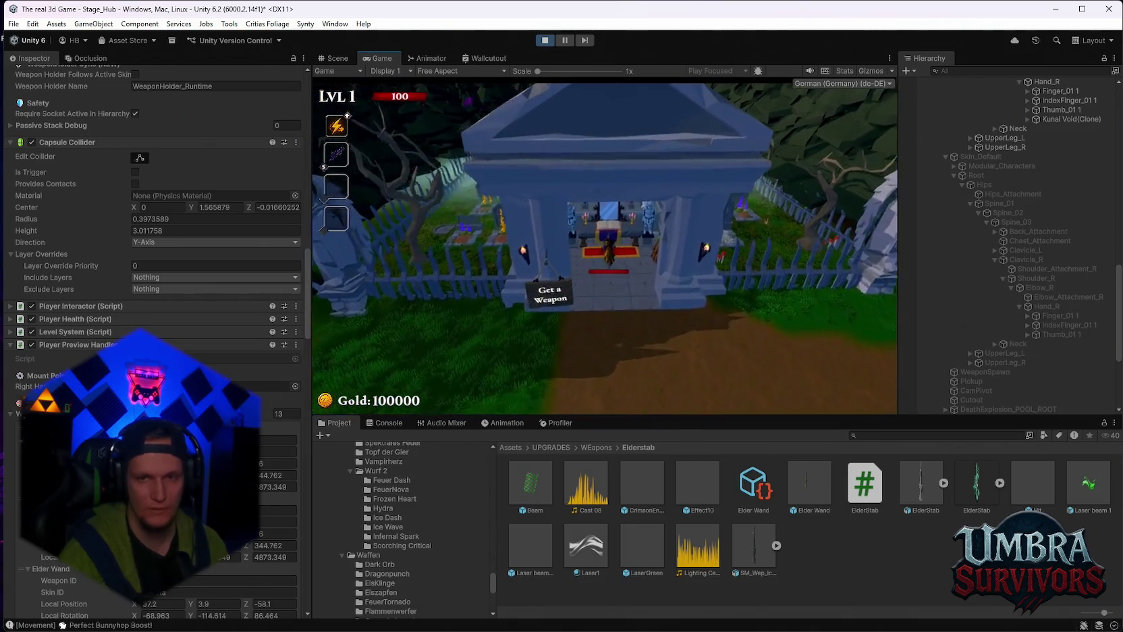
left_click(480, 342)
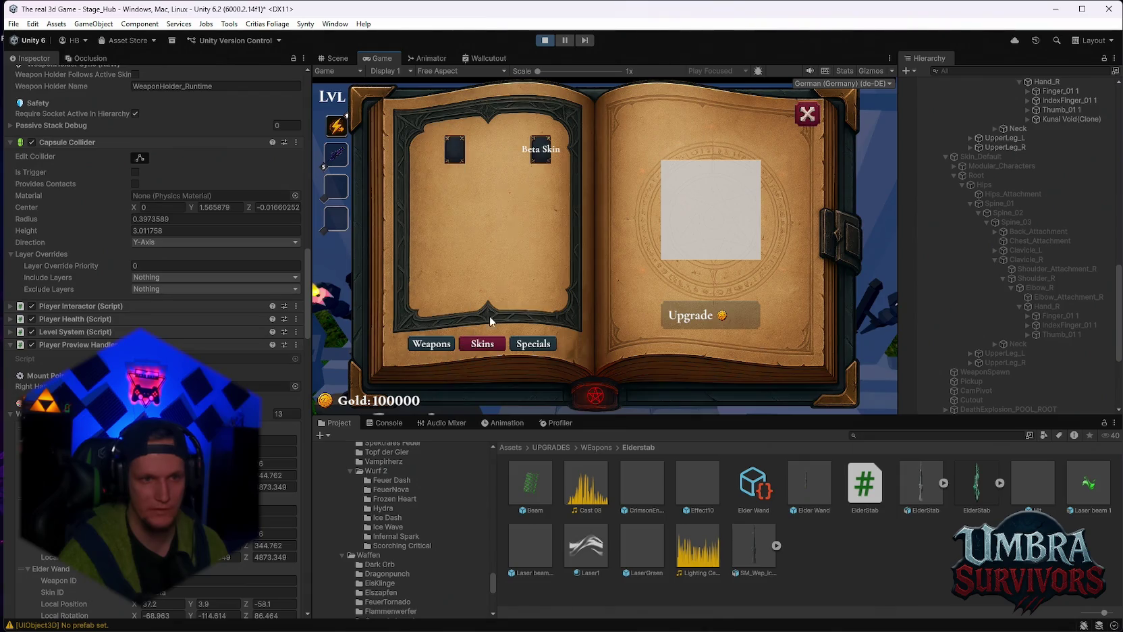
Equip the Beta Skin, return to the Weapons page, and stop Play mode
left_click(455, 151)
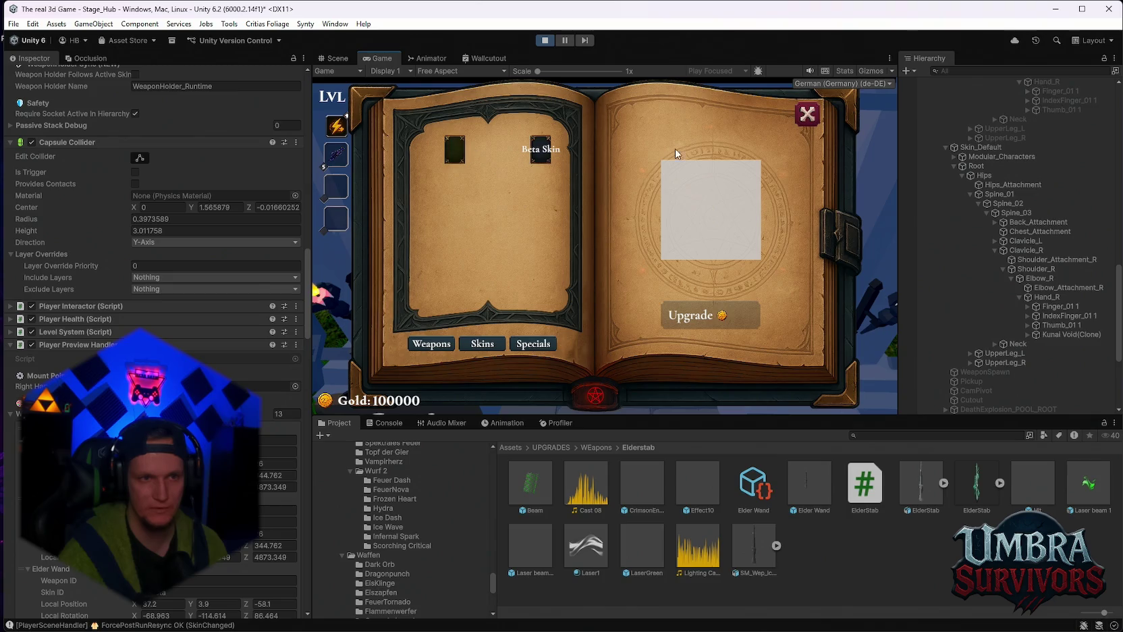
left_click(425, 345)
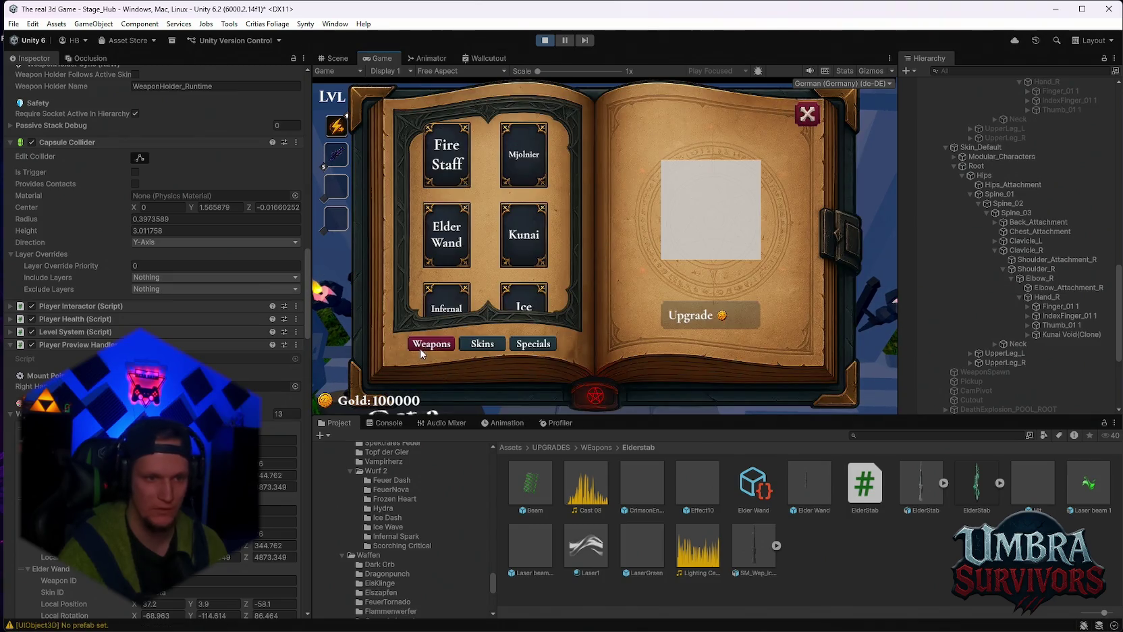
left_click(545, 43)
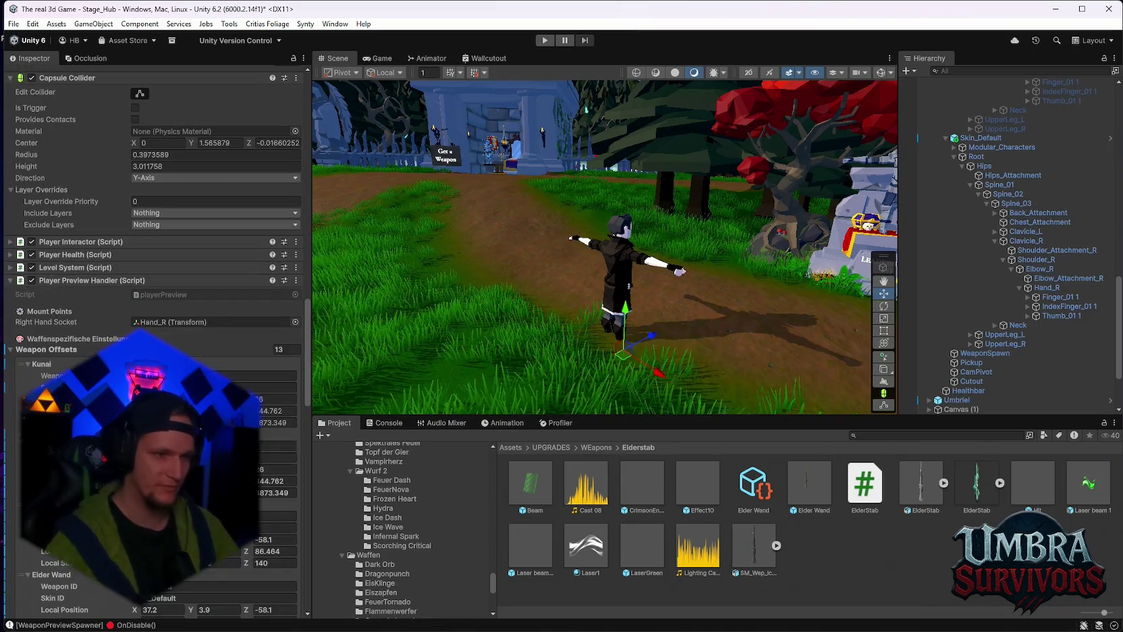
Set the Right Hand Socket to None and bring the Skin_Beta/Skin_Default Weapon Offsets into view
left_click(153, 323)
key("Delete")
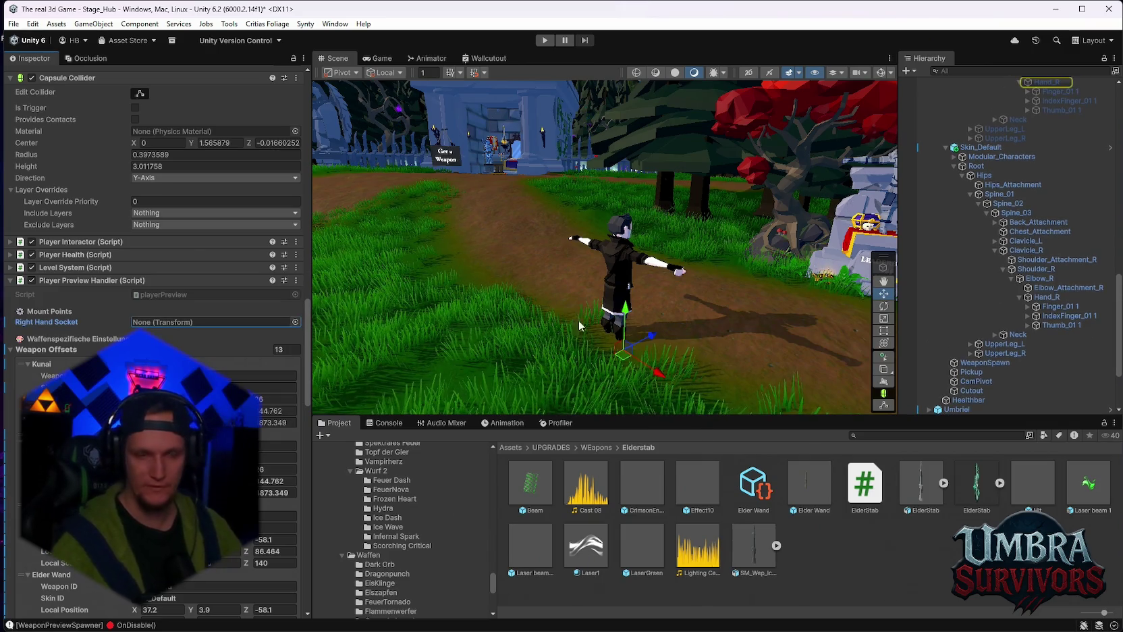
scroll(557, 302, "up", 5)
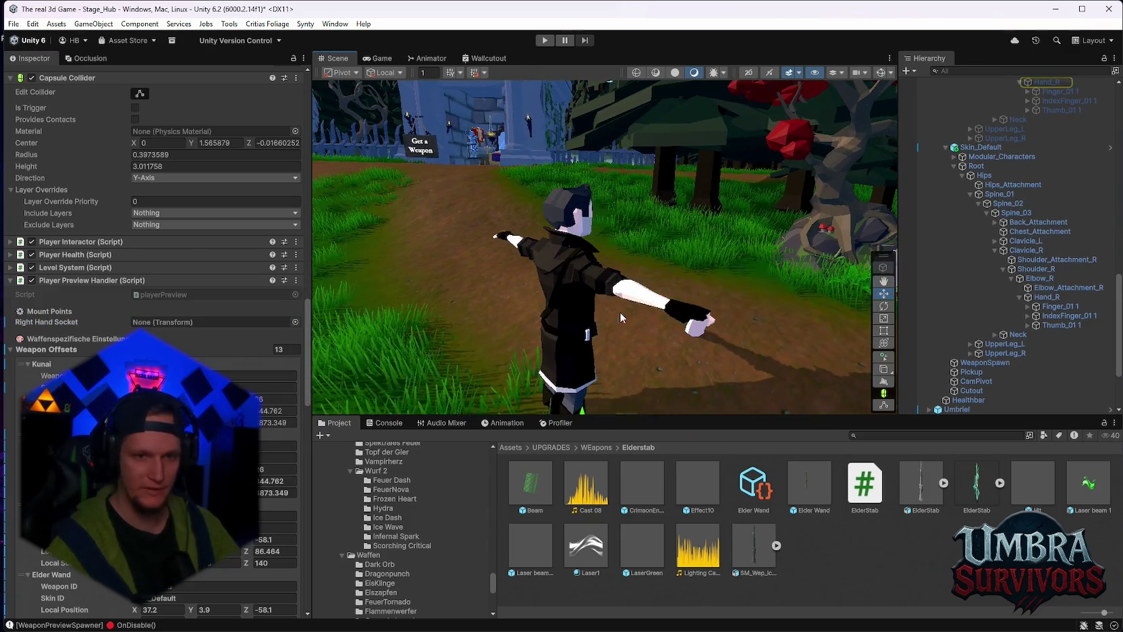
scroll(115, 104, "down", 10)
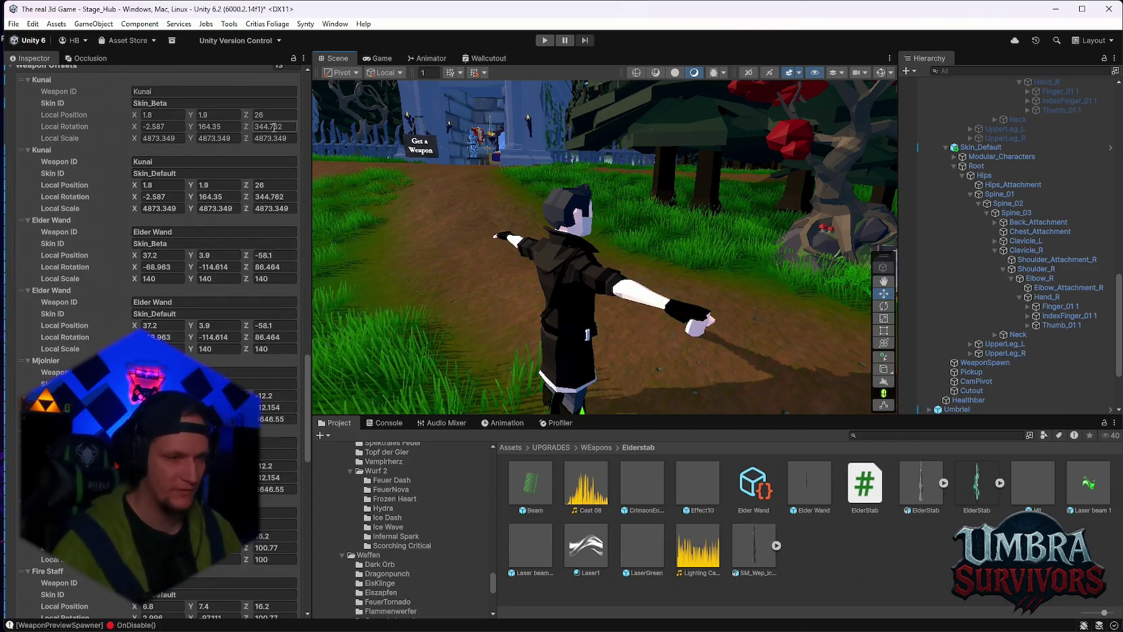
mouse_move(472, 243)
left_mouse_down()
mouse_move(741, 234)
mouse_move(443, 243)
mouse_move(459, 232)
mouse_move(444, 208)
mouse_move(473, 280)
mouse_move(571, 241)
mouse_move(570, 269)
mouse_move(693, 285)
mouse_move(572, 251)
left_mouse_up()
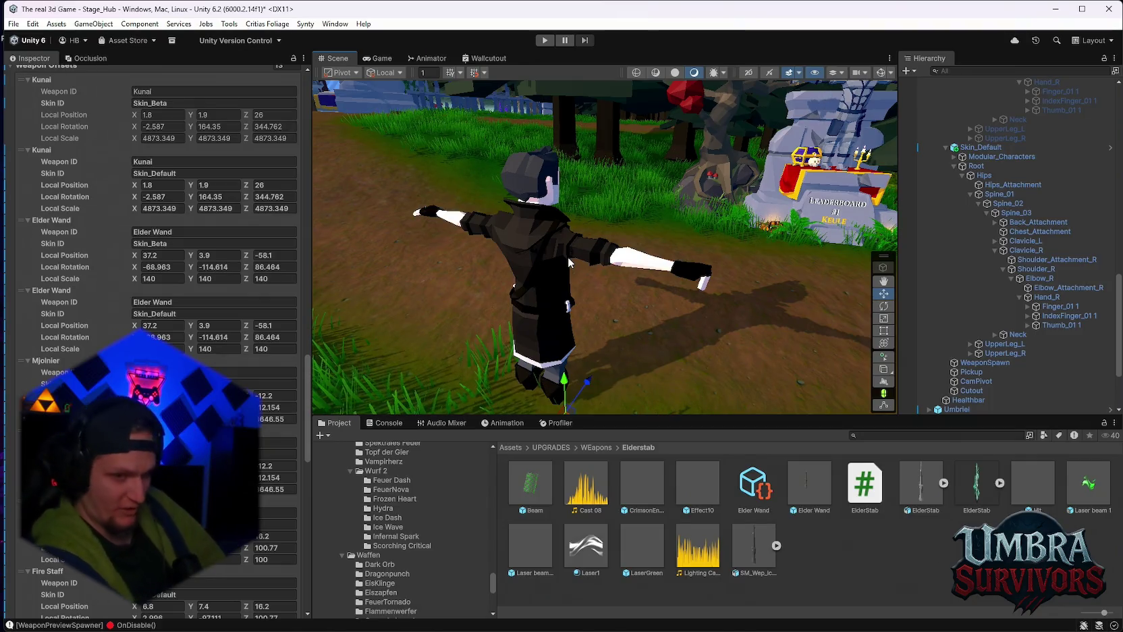
left_click(10, 28)
Save the scene and the project, then switch to Chrome's Steamworks leaderboards page
left_click(40, 83)
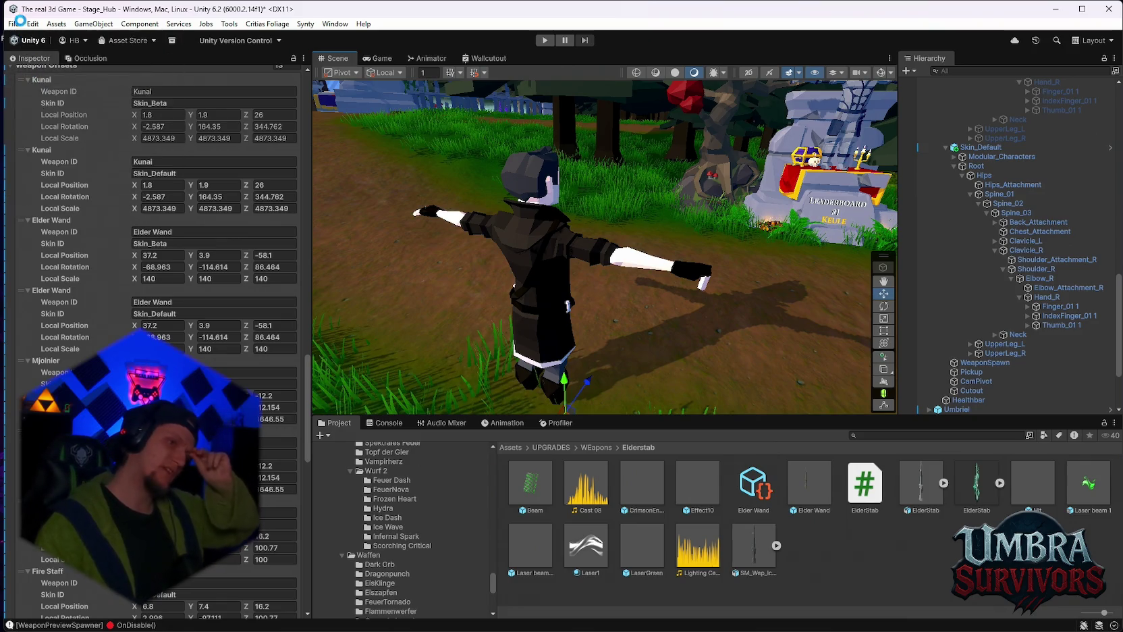
left_click(12, 25)
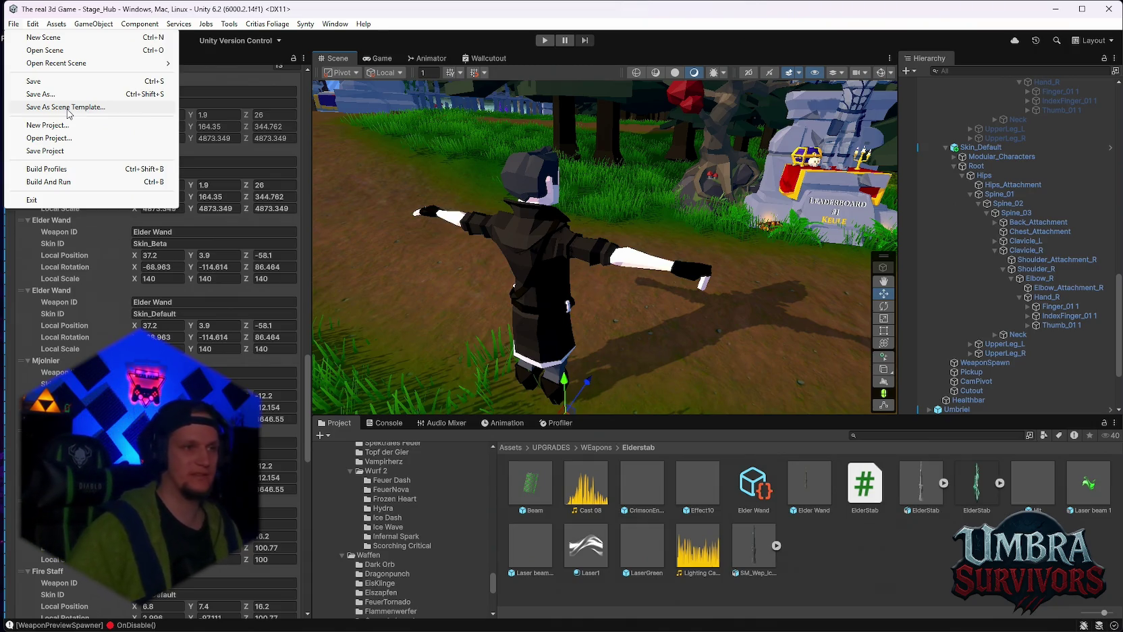
left_click(13, 23)
left_click(13, 24)
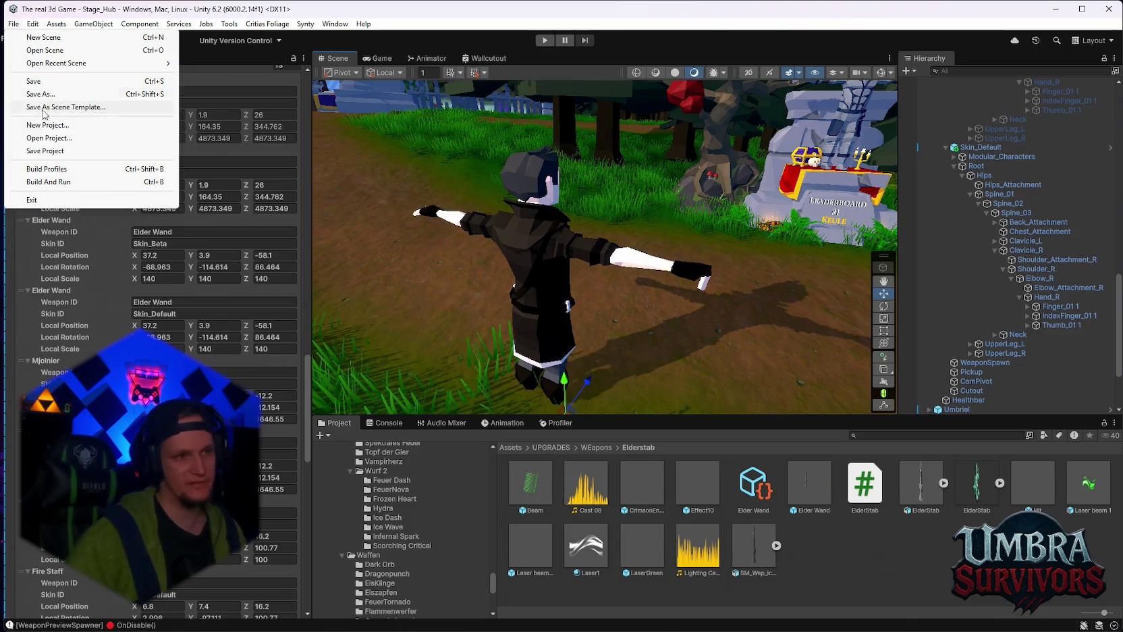
left_click(43, 151)
scroll(586, 211, "down", 3)
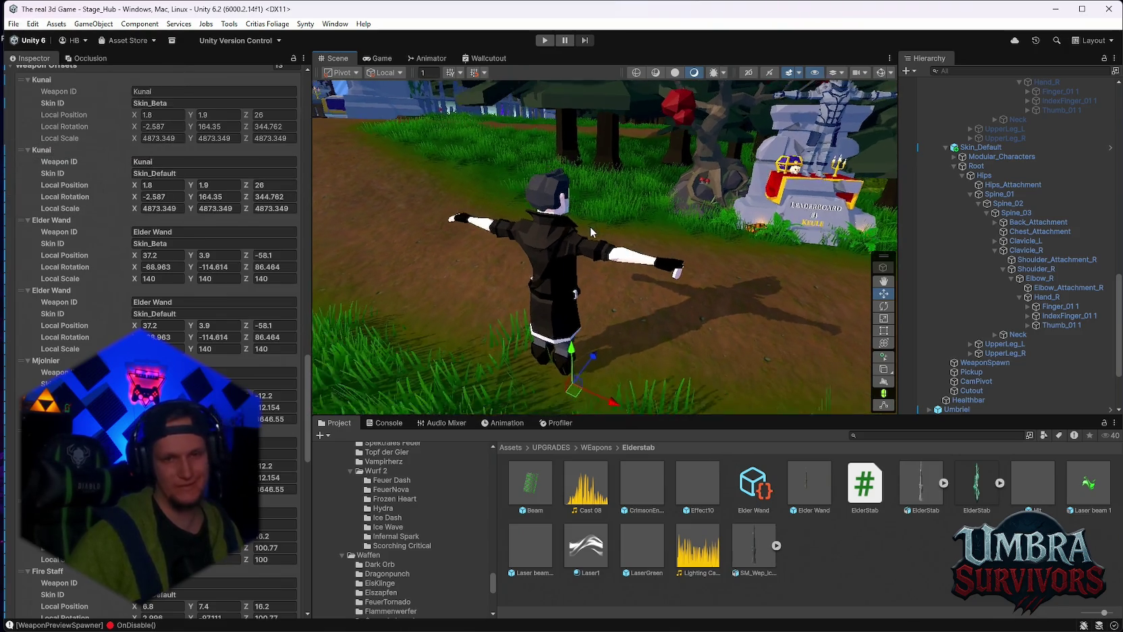
scroll(590, 226, "up", 1)
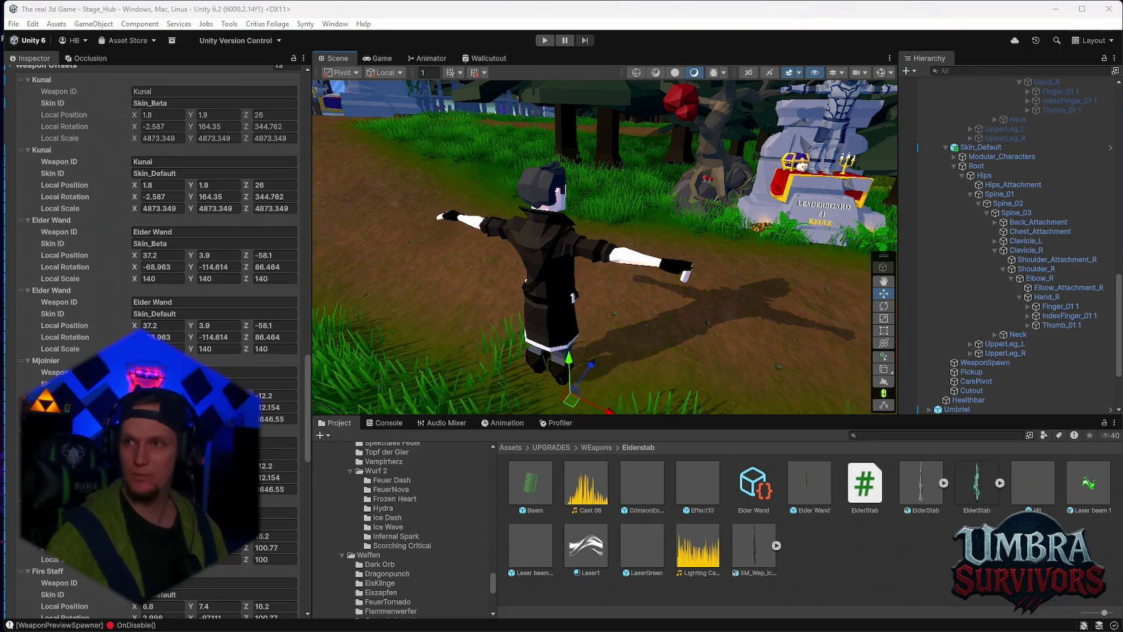
key("alt+Tab")
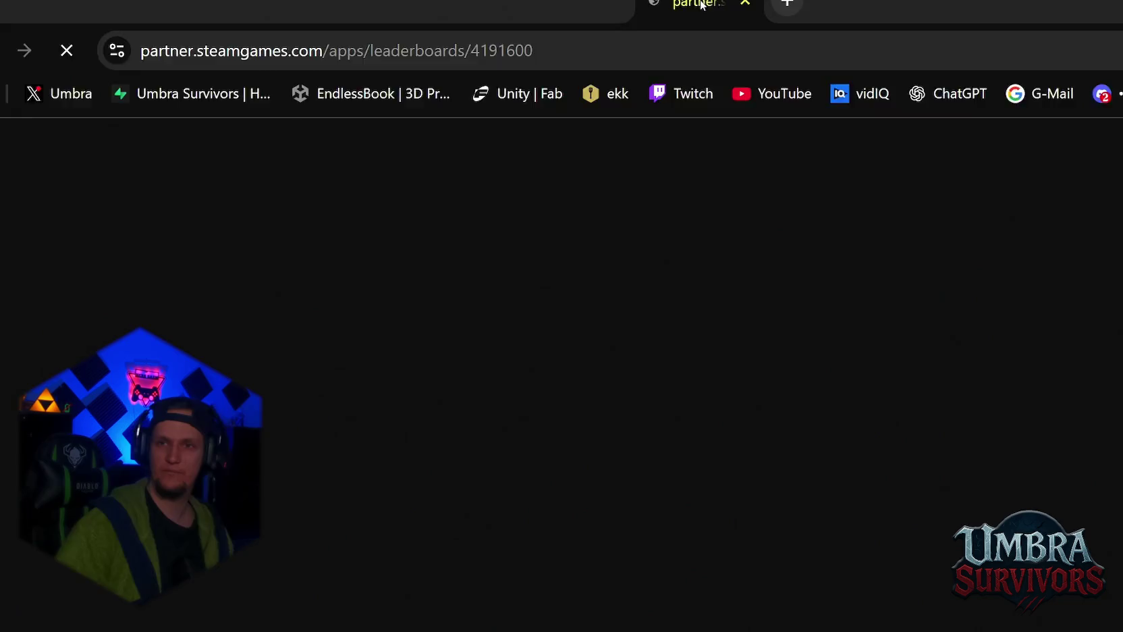
List the leaderboard's 10 score entries, topped by 72,070, then minimize the browser
left_click(202, 365)
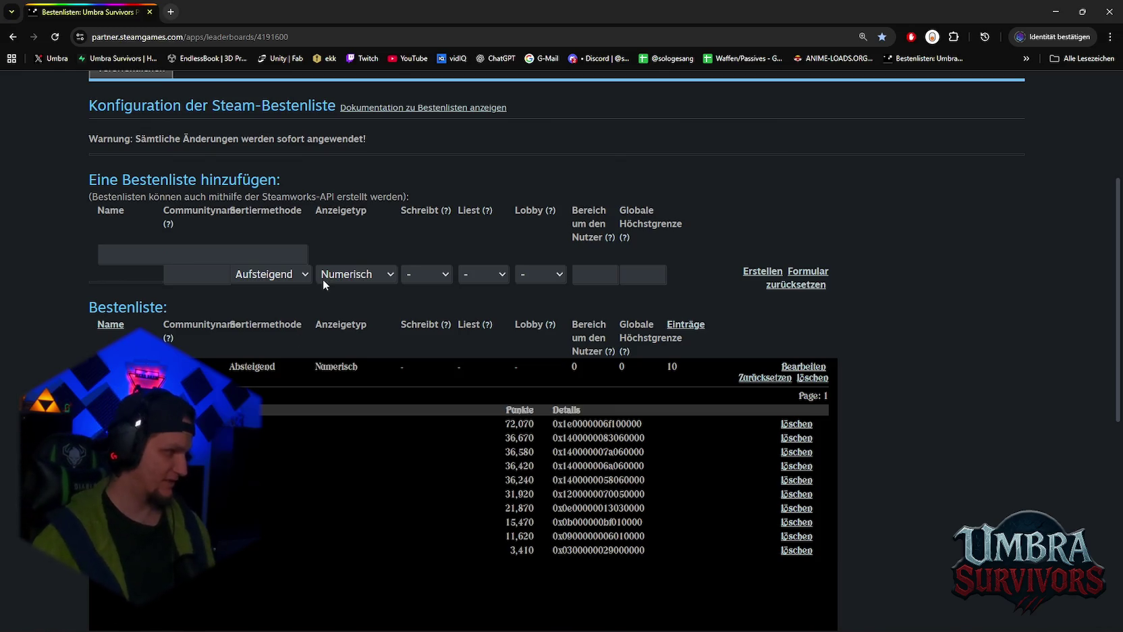
left_click(1055, 12)
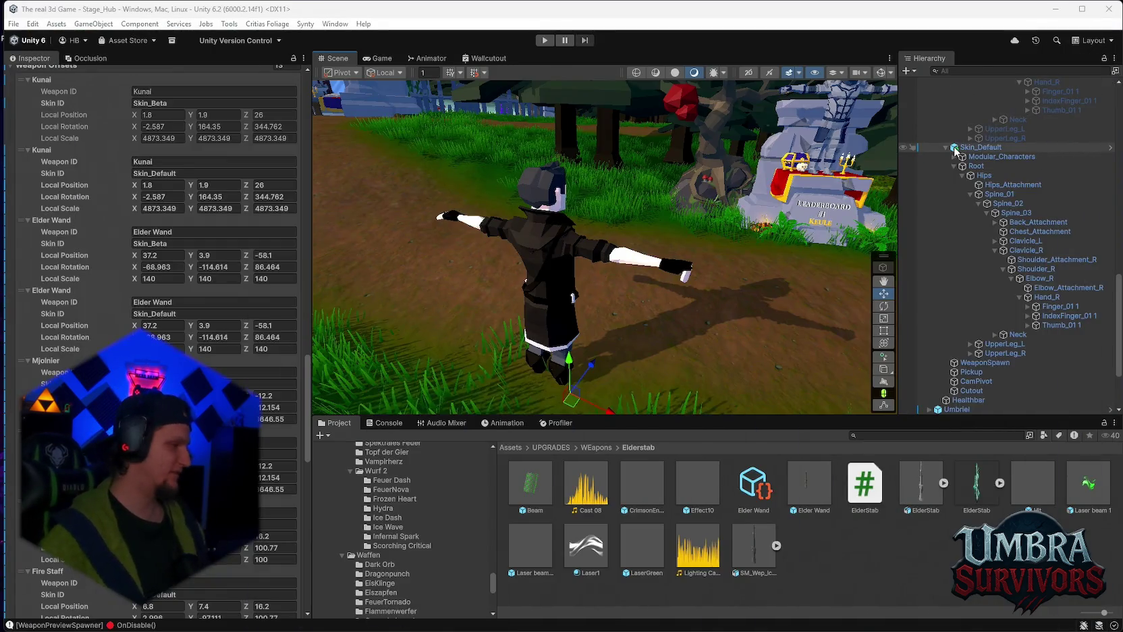